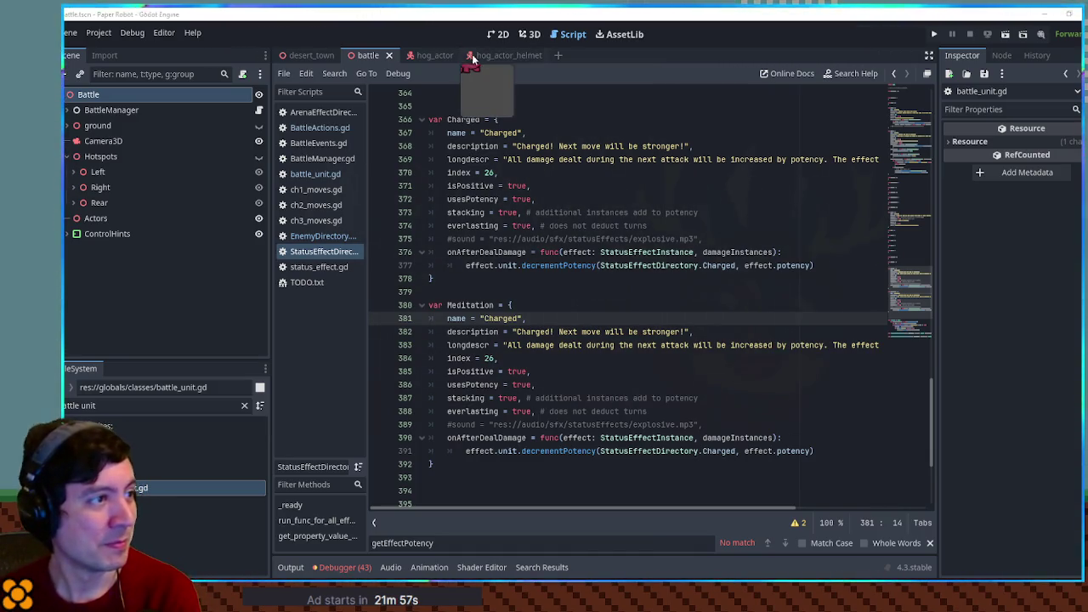
Step: Inspect the helmeted pig in the hog_actor_helmet scene's 3D view with the Animation panel hidden, then return to the script
{"action": "left_click", "coordinate": [501, 55]}
{"action": "left_click", "coordinate": [533, 34]}
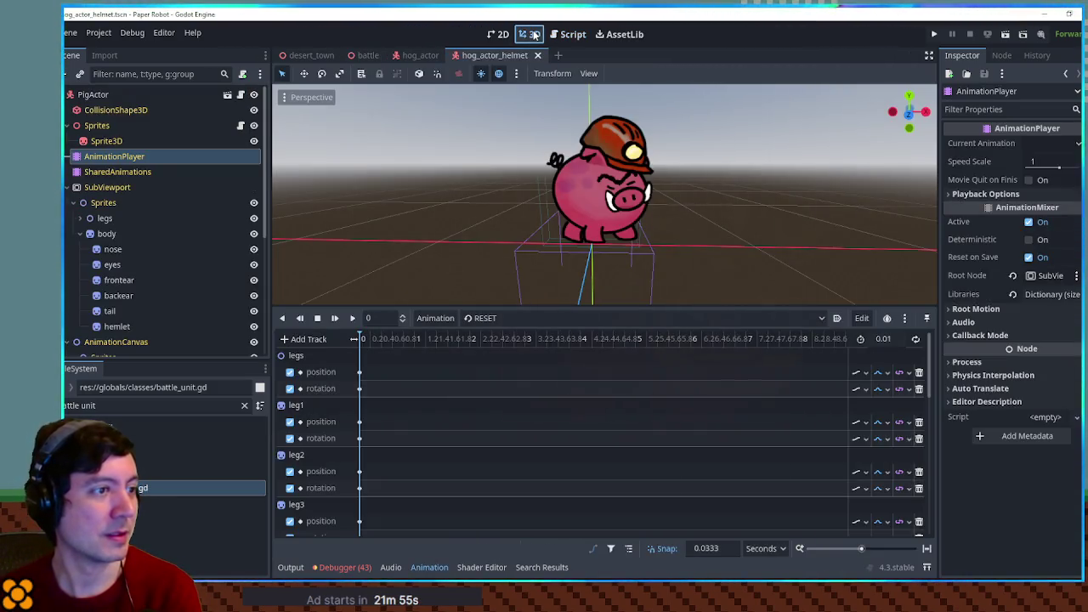
{"action": "mouse_move", "coordinate": [414, 57]}
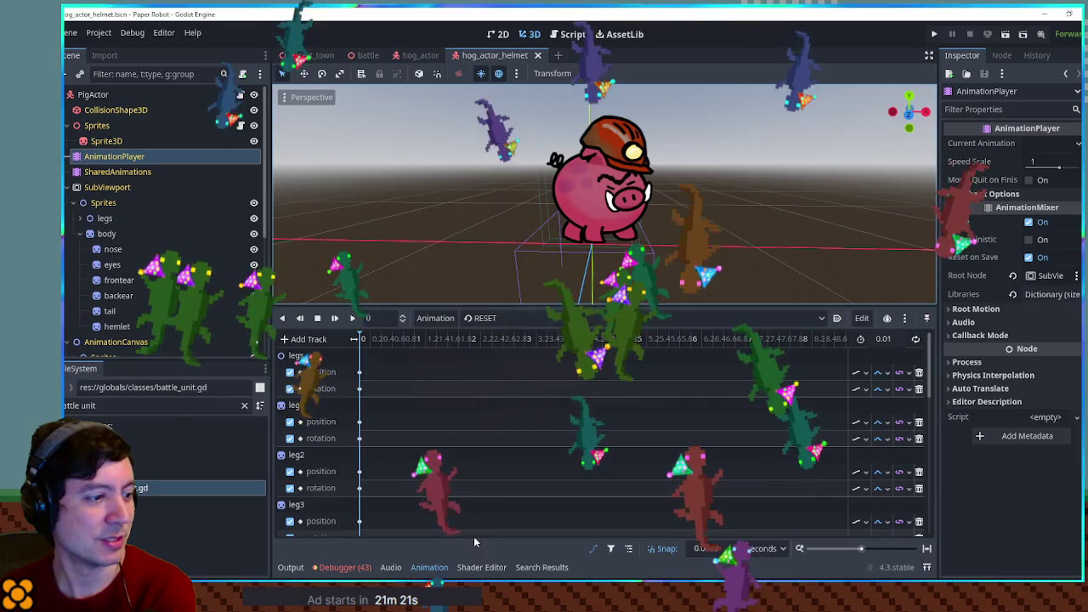
{"action": "left_click", "coordinate": [435, 567]}
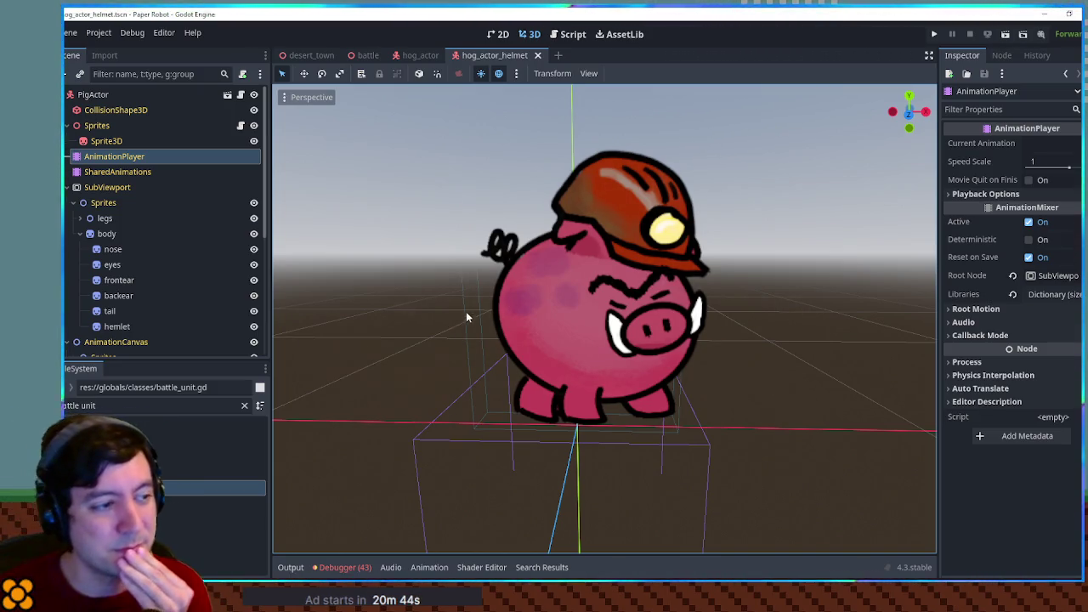
{"action": "left_click", "coordinate": [573, 34]}
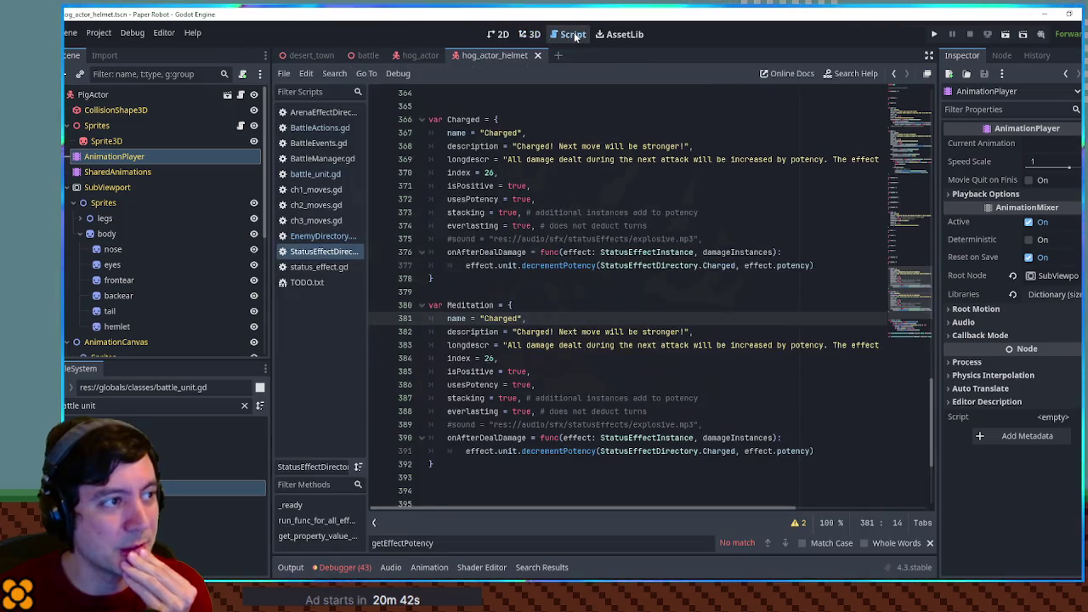
Step: Comment out the whole duplicated Meditation status block with Ctrl+K
{"action": "double_click", "coordinate": [478, 307]}
{"action": "mouse_move", "coordinate": [429, 304]}
{"action": "left_mouse_down"}
{"action": "mouse_move", "coordinate": [459, 452]}
{"action": "mouse_move", "coordinate": [486, 465]}
{"action": "left_mouse_up"}
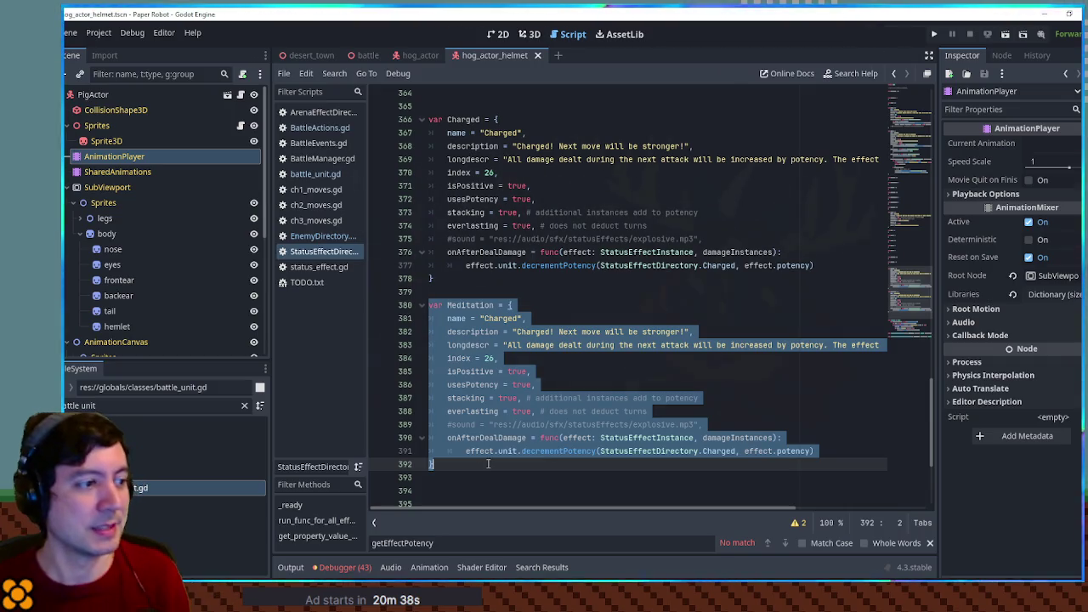
{"action": "key", "text": "ctrl+k"}
{"action": "key", "text": "Up"}
{"action": "key", "text": "Up"}
{"action": "key", "text": "Up"}
{"action": "key", "text": "Up"}
{"action": "key", "text": "Up"}
Step: Add a comment above it: 'TODO - WindingUp status - skip turn and add +potency to Charge status'
{"action": "key", "text": "Return"}
{"action": "type", "text": "TODO"}
{"action": "key", "text": "ctrl+k"}
{"action": "type", "text": "- Minds"}
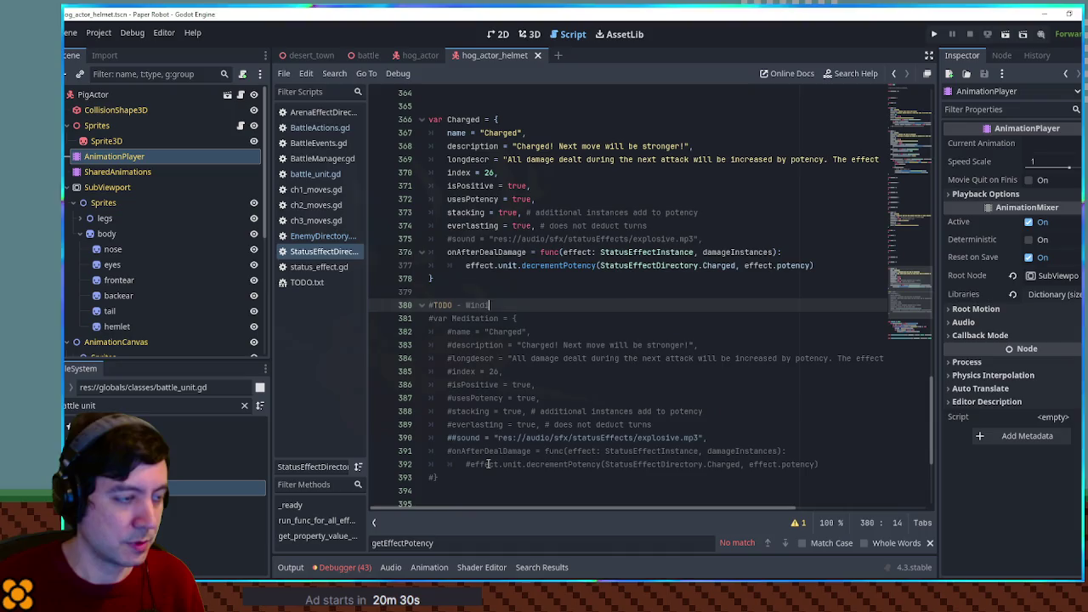
{"action": "key", "text": "BackSpace"}
{"action": "type", "text": "ings"}
{"action": "type", "text": "p status - "}
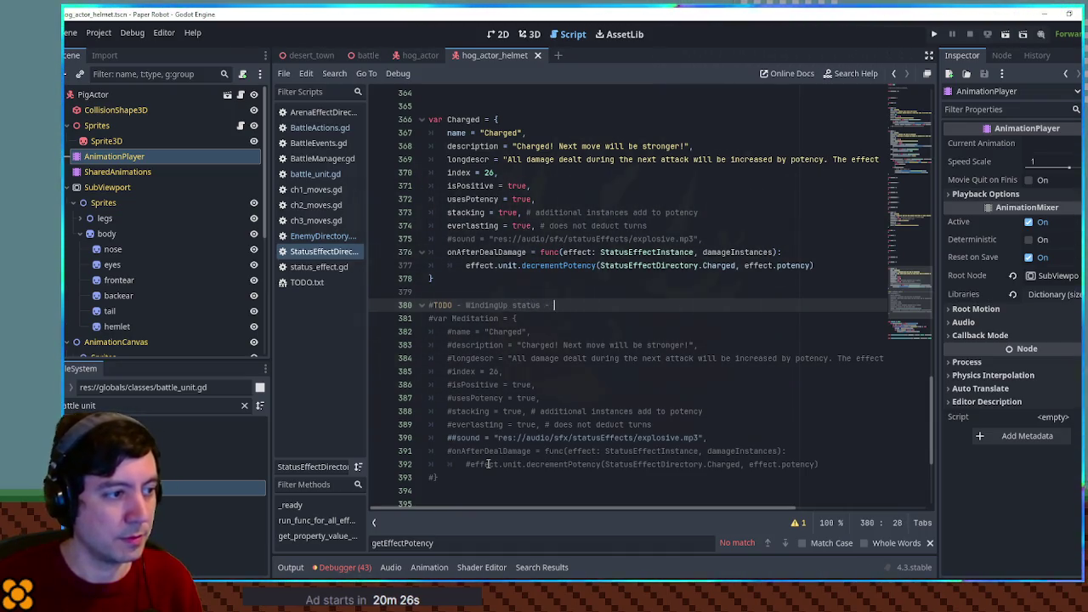
{"action": "type", "text": "stip turn and add "}
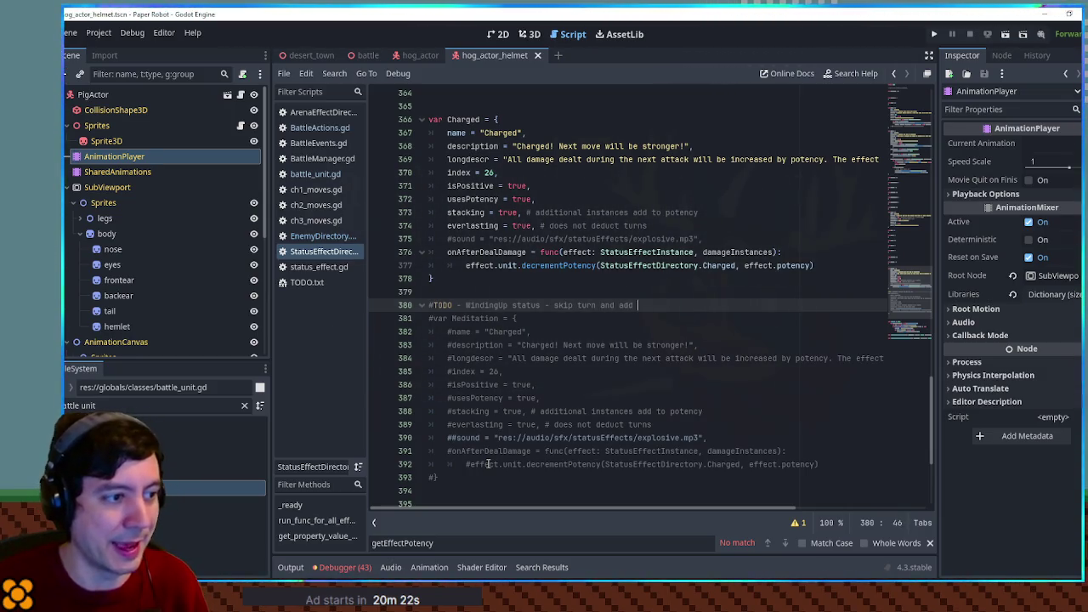
{"action": "type", "text": "+"}
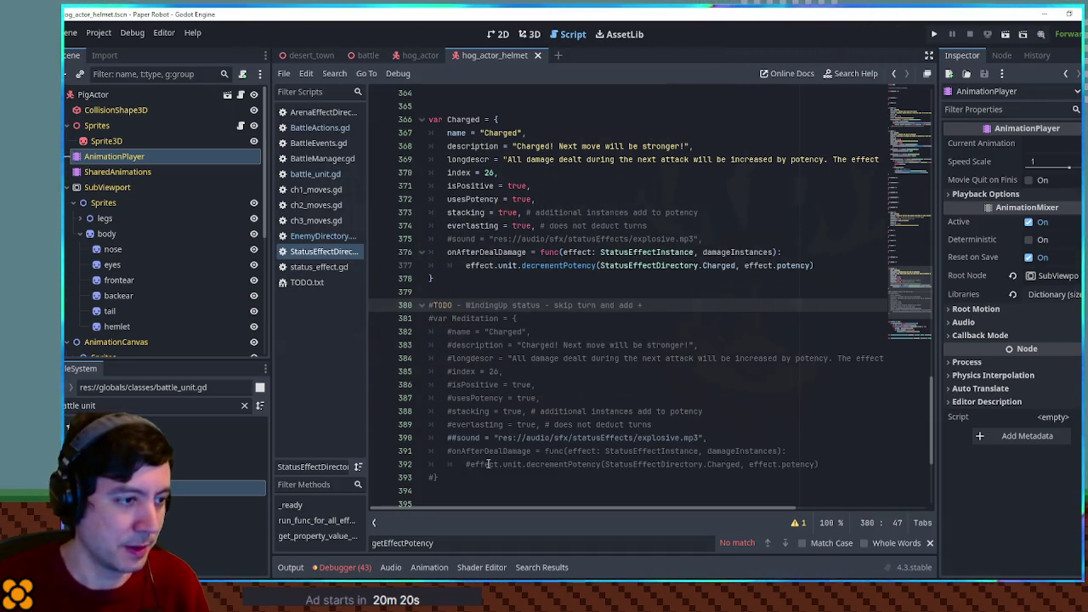
{"action": "type", "text": "potency to Charge status"}
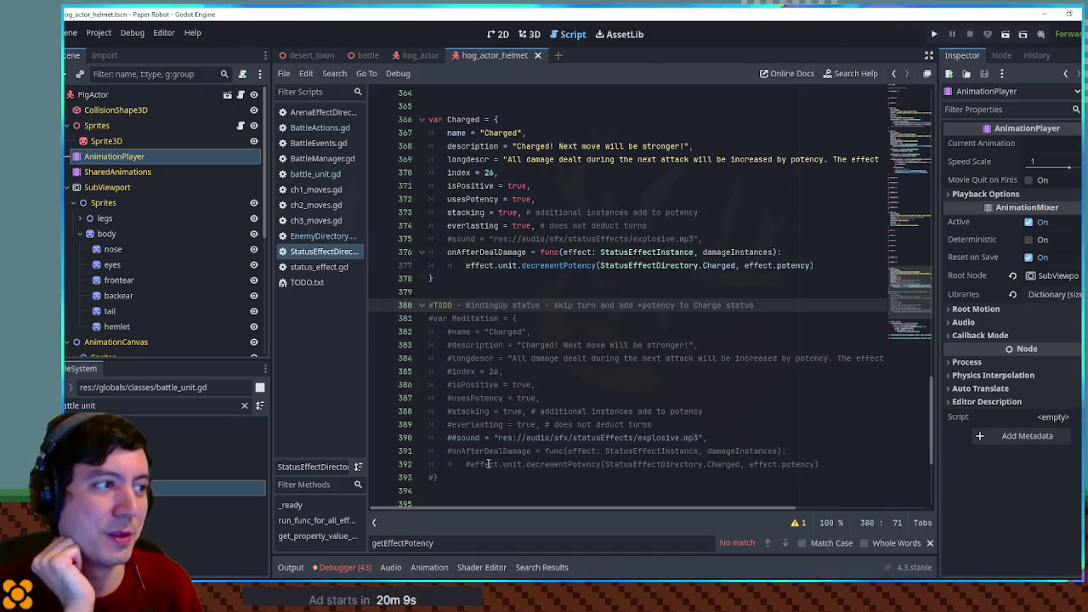
{"action": "left_click", "coordinate": [652, 146]}
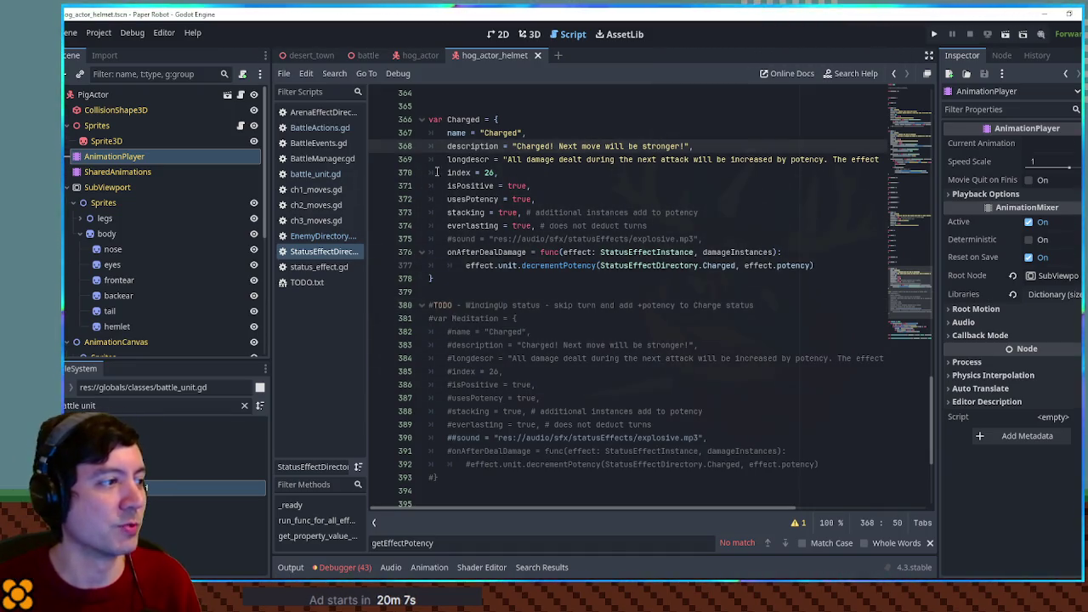
Step: Open ch3_moves.gd and select the HoggleCharge move definition targeting the first grounded enemy
{"action": "left_click", "coordinate": [299, 220]}
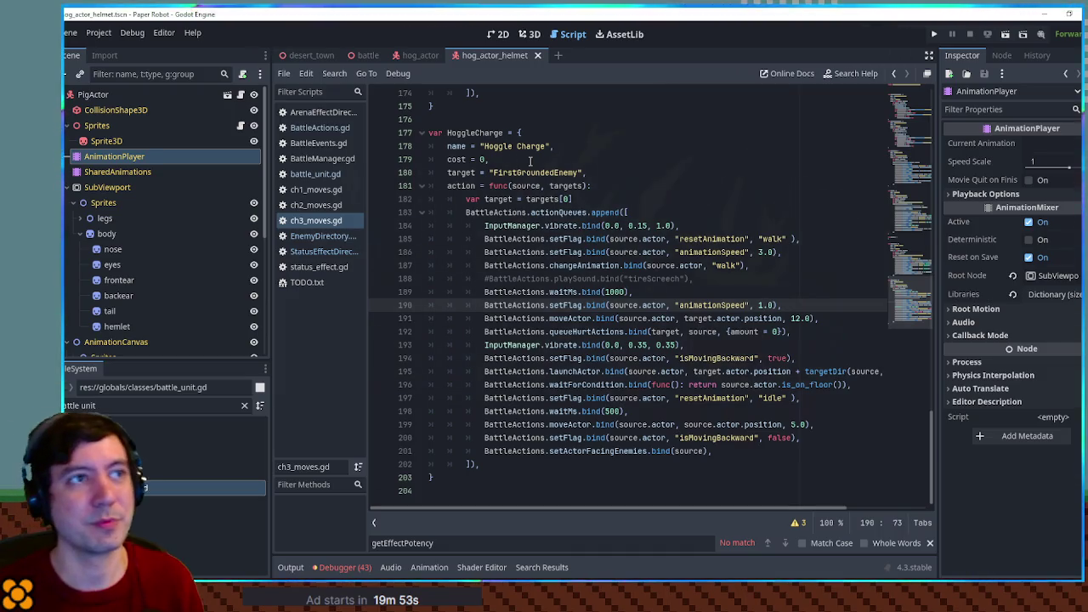
{"action": "left_click", "coordinate": [632, 146]}
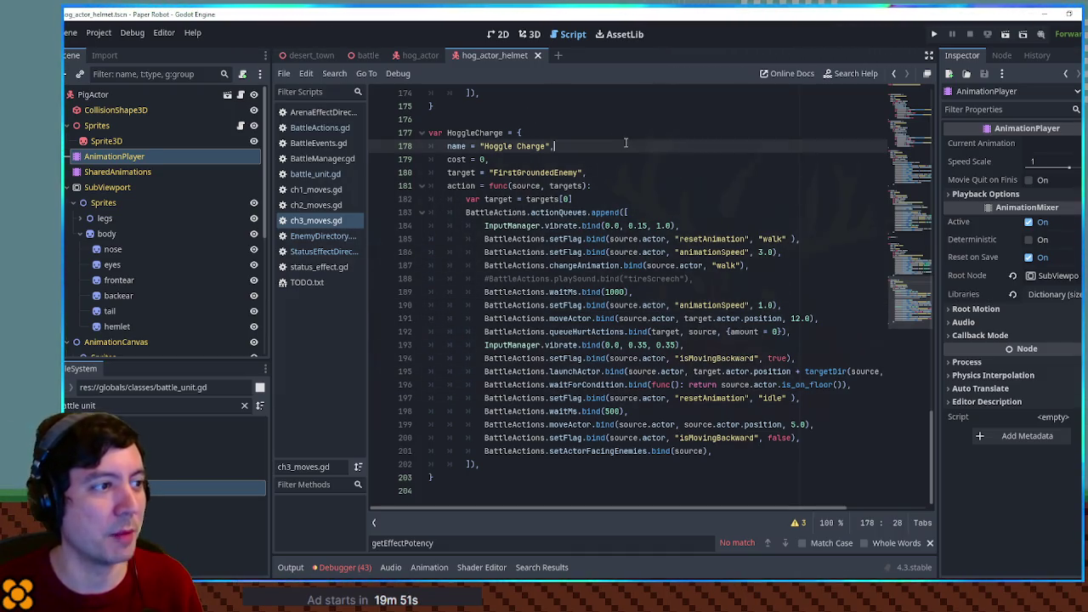
{"action": "left_click", "coordinate": [625, 119]}
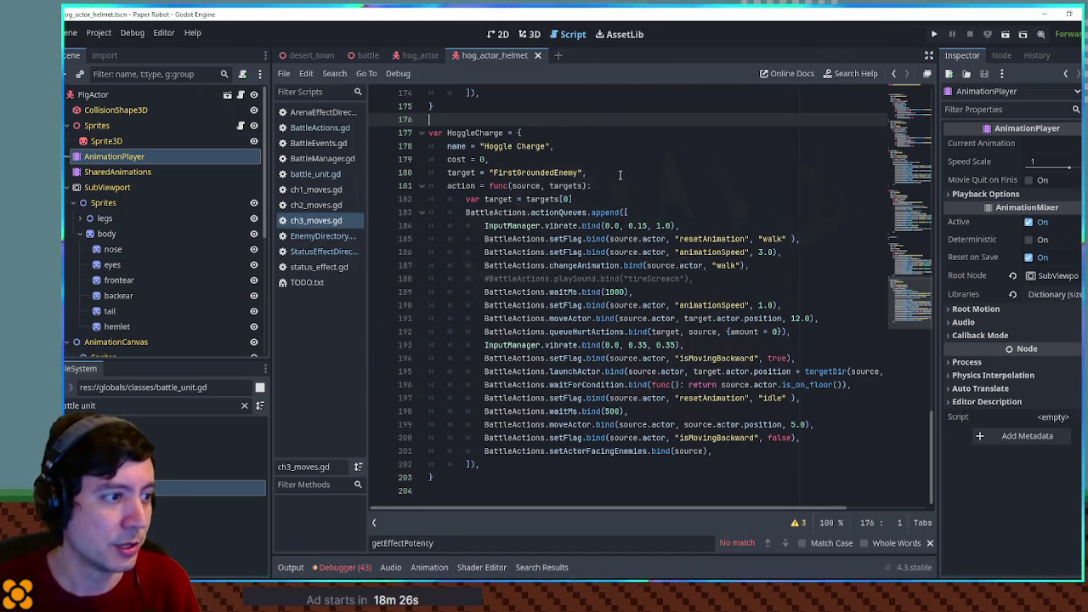
{"action": "left_click", "coordinate": [517, 463]}
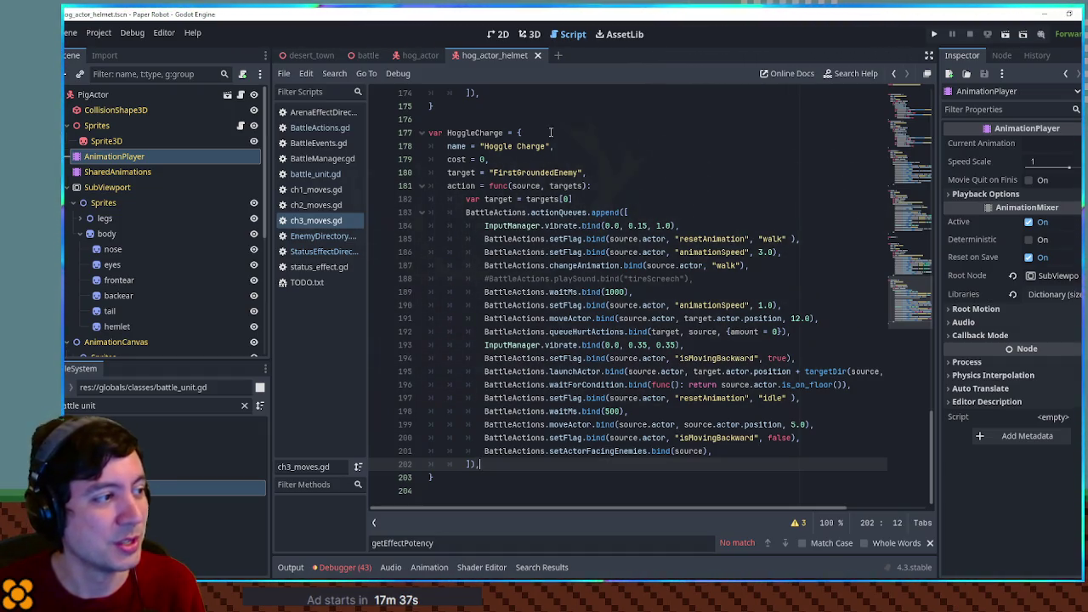
{"action": "mouse_move", "coordinate": [433, 477]}
{"action": "left_mouse_down"}
{"action": "mouse_move", "coordinate": [463, 466]}
{"action": "mouse_move", "coordinate": [495, 225]}
{"action": "mouse_move", "coordinate": [429, 119]}
{"action": "left_mouse_up"}
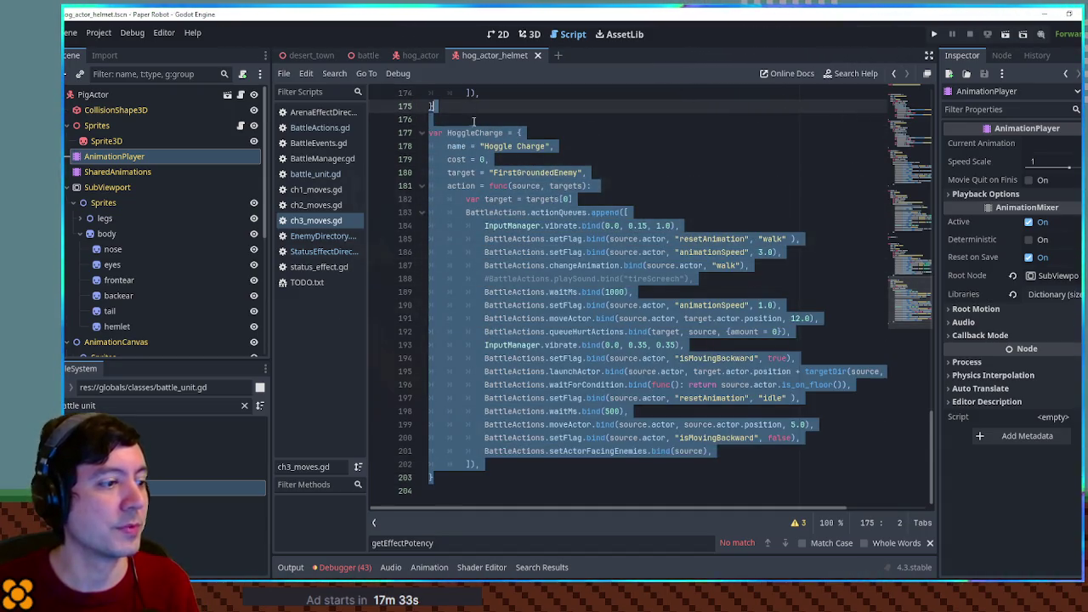
Step: Duplicate the HoggleCharge move as a new ChargeUp move that targets Myself
{"action": "key", "text": "ctrl+shift+d"}
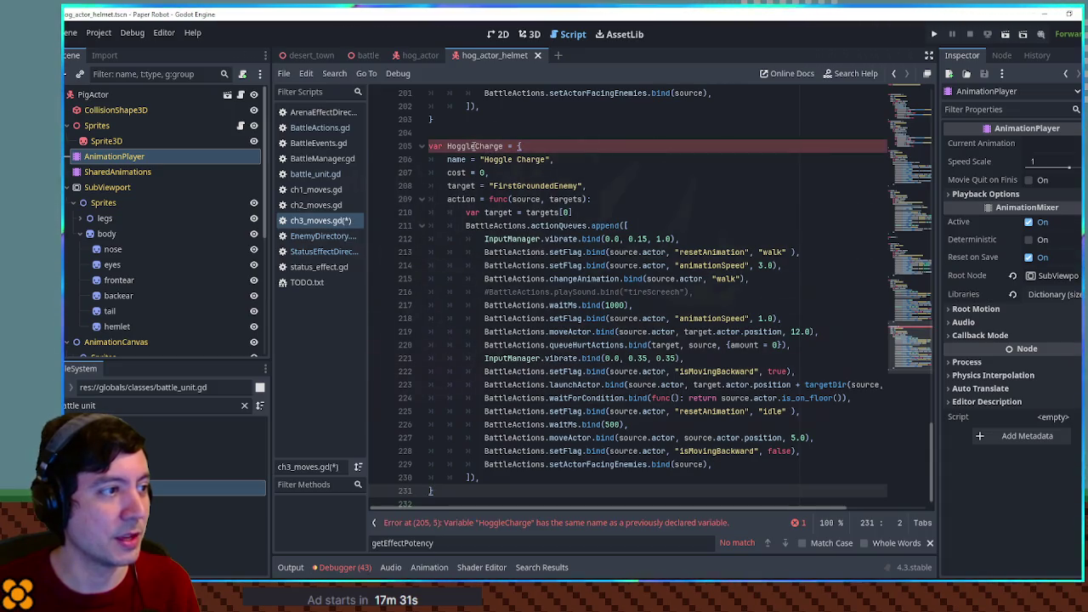
{"action": "left_click_drag", "start_coordinate": [477, 146], "coordinate": [448, 146]}
{"action": "key", "text": "BackSpace"}
{"action": "key", "text": "ctrl+Right"}
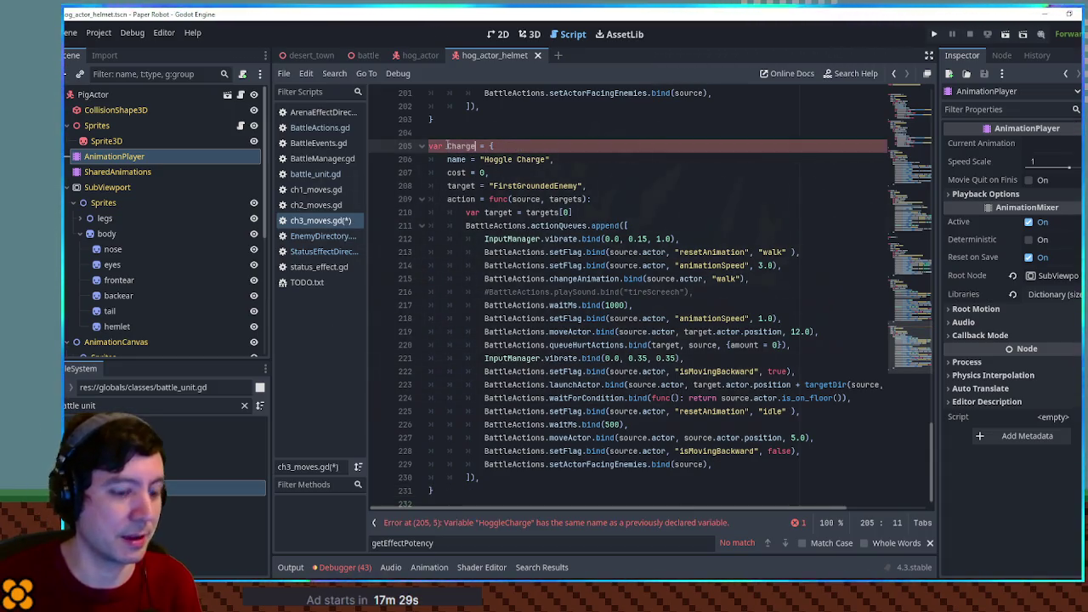
{"action": "type", "text": "Up"}
{"action": "left_click_drag", "start_coordinate": [485, 159], "coordinate": [548, 159]}
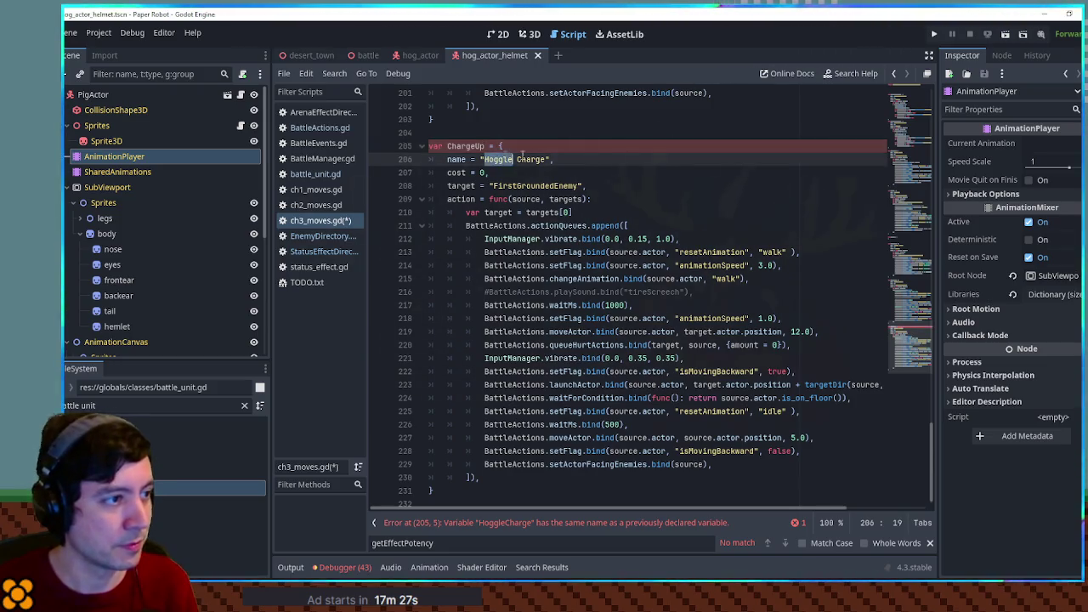
{"action": "key", "text": "BackSpace"}
{"action": "type", "text": "ChargeUp"}
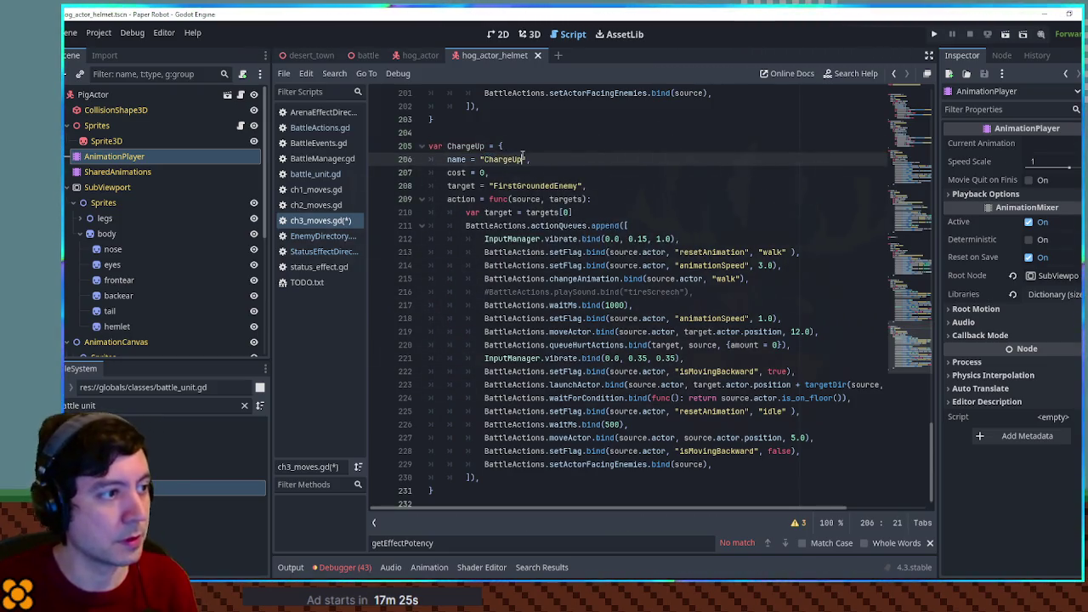
{"action": "scroll", "coordinate": [522, 154], "scroll_direction": "down", "scroll_amount": 1}
{"action": "type", "text": "Myself"}
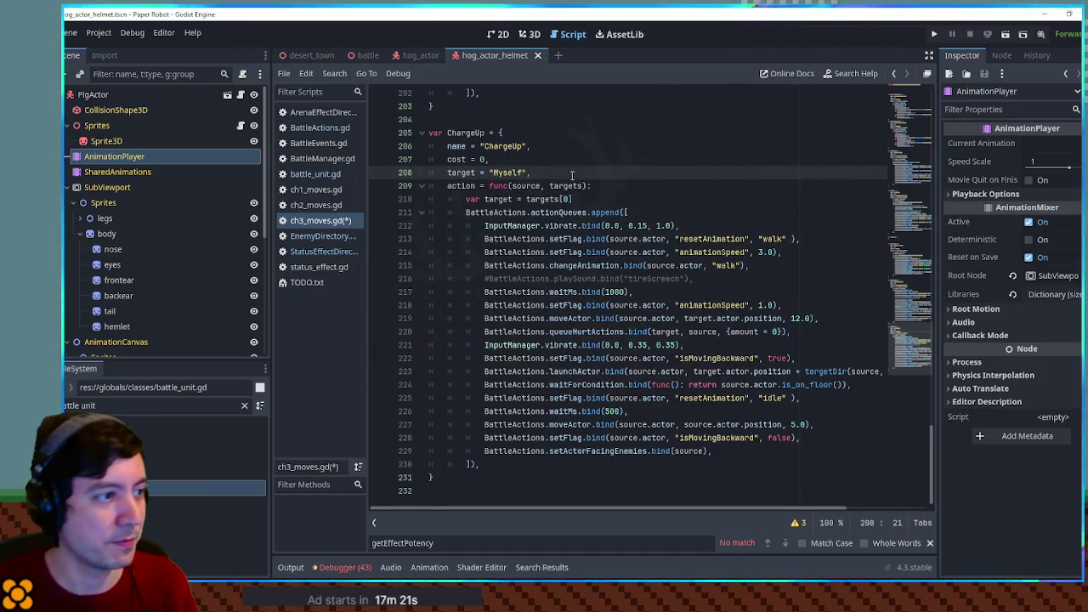
Step: Delete the opening InputManager vibration line in HoggleCharge and in ChargeUp
{"action": "left_click", "coordinate": [543, 225]}
{"action": "double_click", "coordinate": [544, 225]}
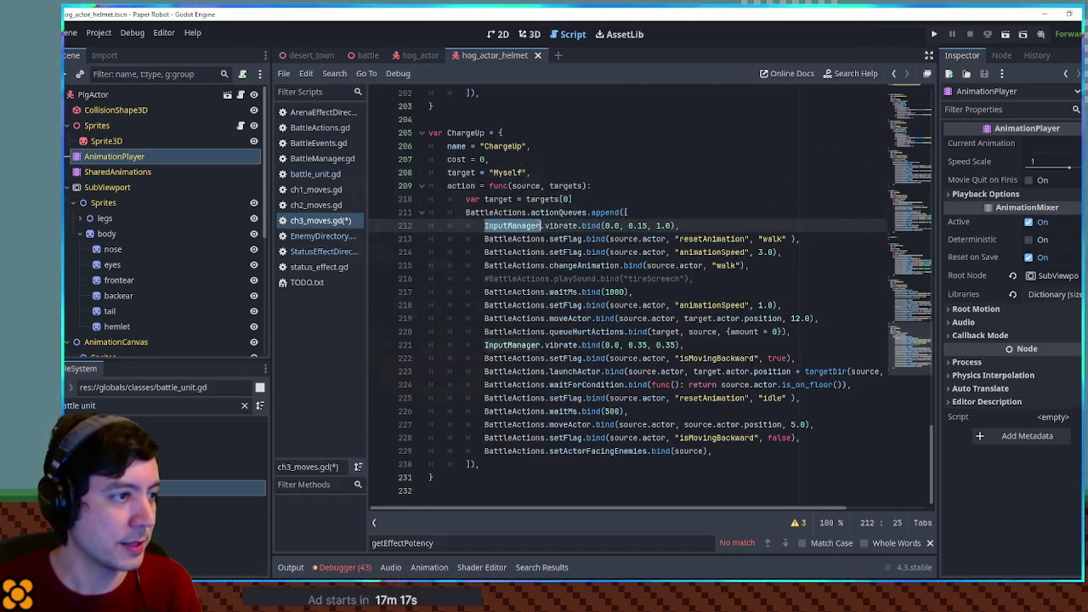
{"action": "scroll", "coordinate": [561, 255], "scroll_direction": "up", "scroll_amount": 10}
{"action": "left_click", "coordinate": [702, 295]}
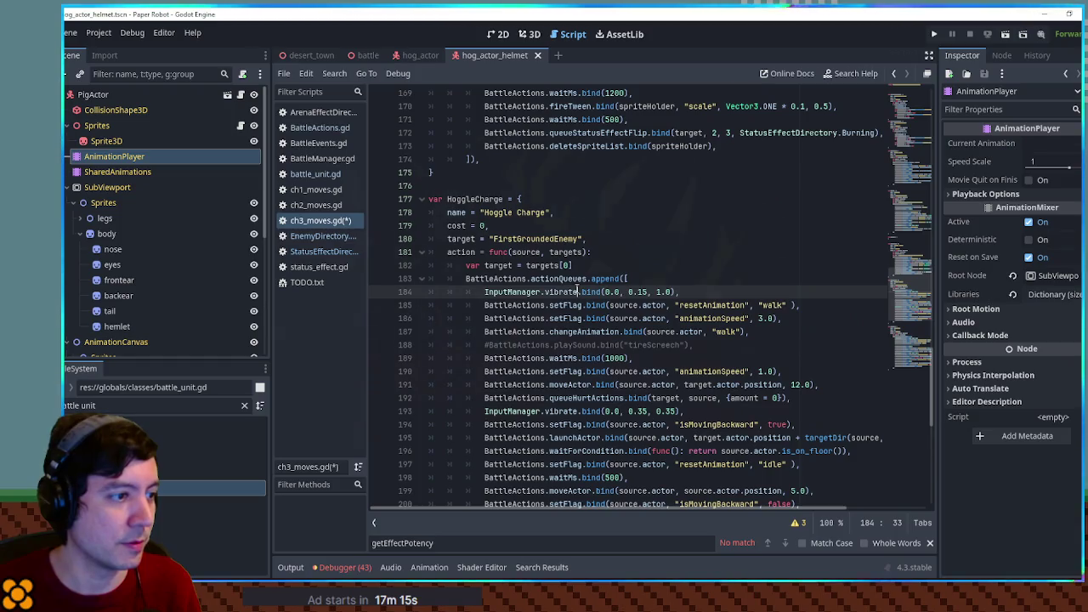
{"action": "scroll", "coordinate": [705, 292], "scroll_direction": "down", "scroll_amount": 1}
{"action": "key", "text": "ctrl+shift+k"}
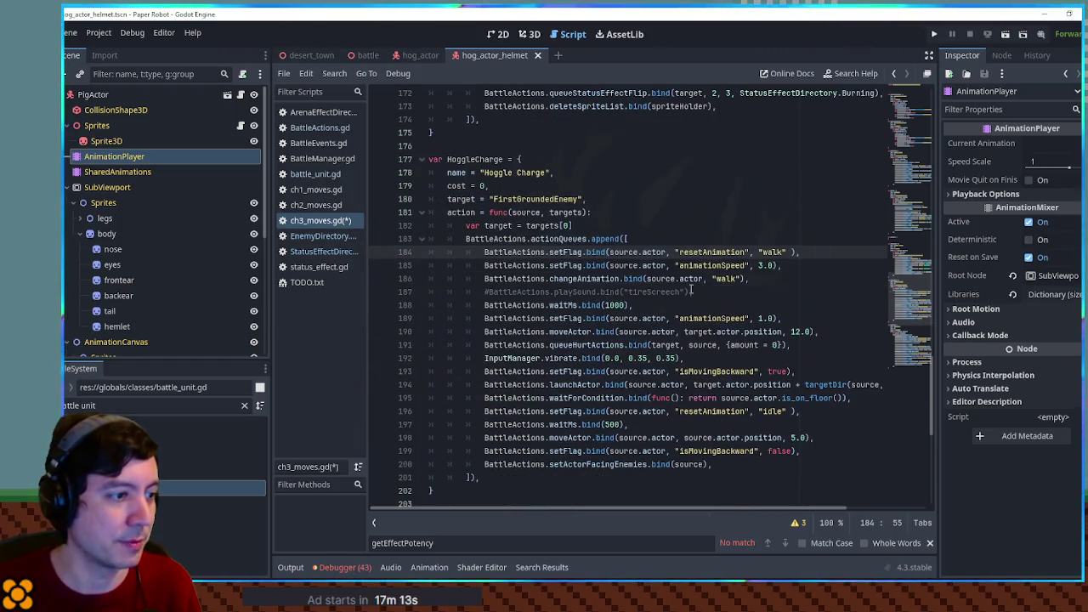
{"action": "double_click", "coordinate": [568, 355]}
{"action": "scroll", "coordinate": [568, 355], "scroll_direction": "down", "scroll_amount": 10}
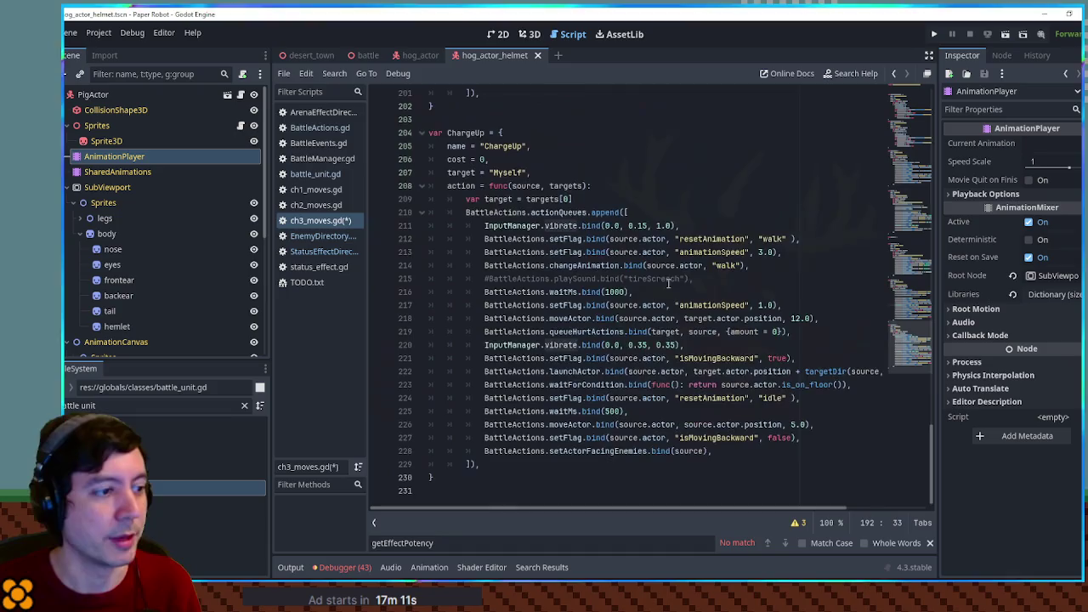
{"action": "left_click", "coordinate": [553, 225]}
{"action": "key", "text": "ctrl+shift+k"}
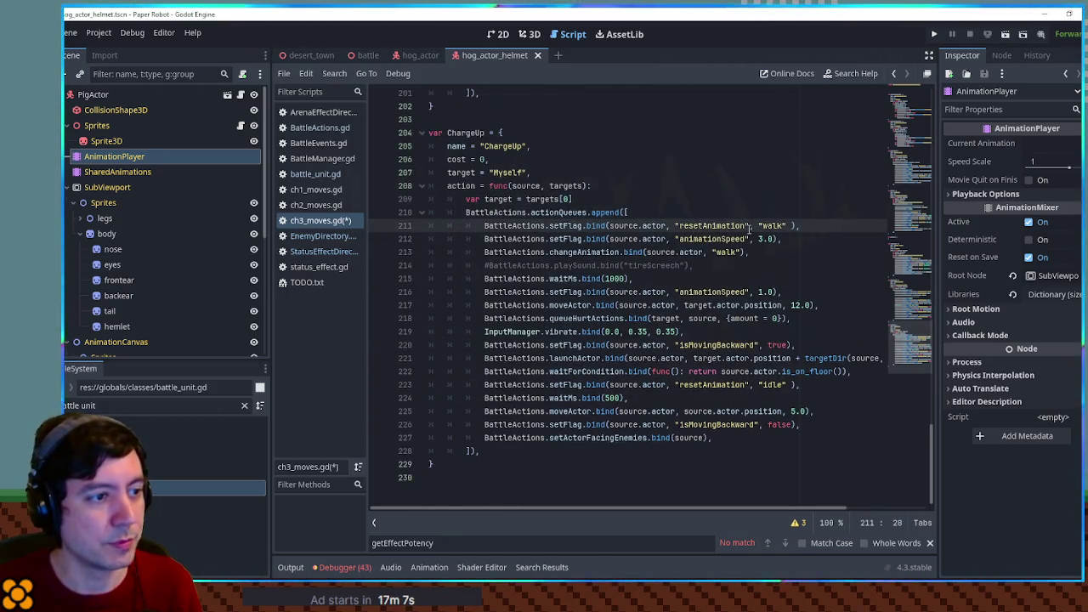
Step: Check ChargeUp's animationSpeed and changeAnimation calls, then open ch2_moves.gd to look for a TinyHop example
{"action": "double_click", "coordinate": [712, 239]}
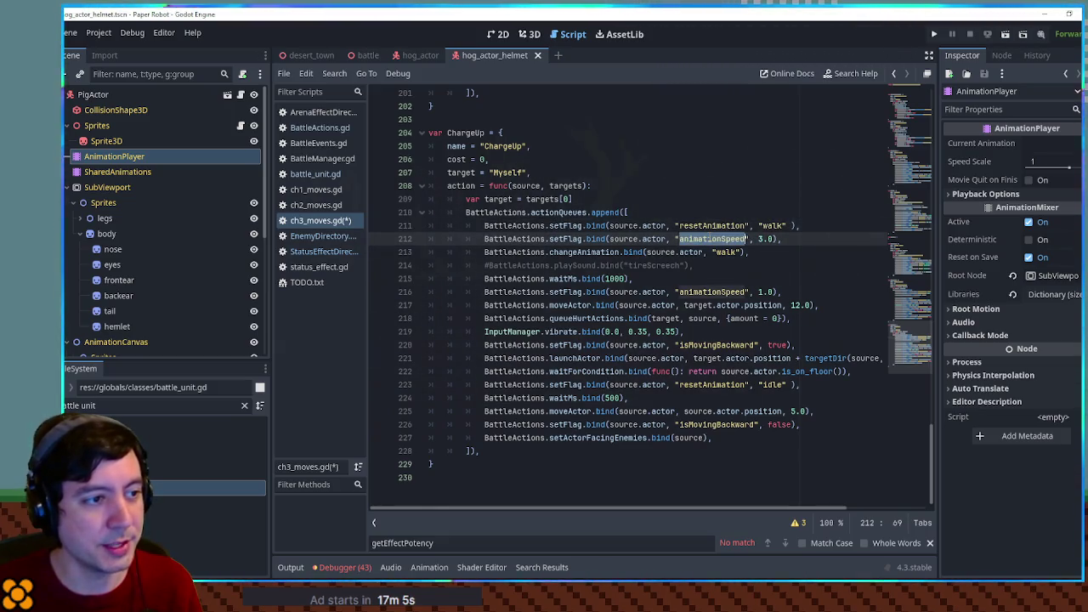
{"action": "left_click_drag", "start_coordinate": [780, 239], "coordinate": [549, 239]}
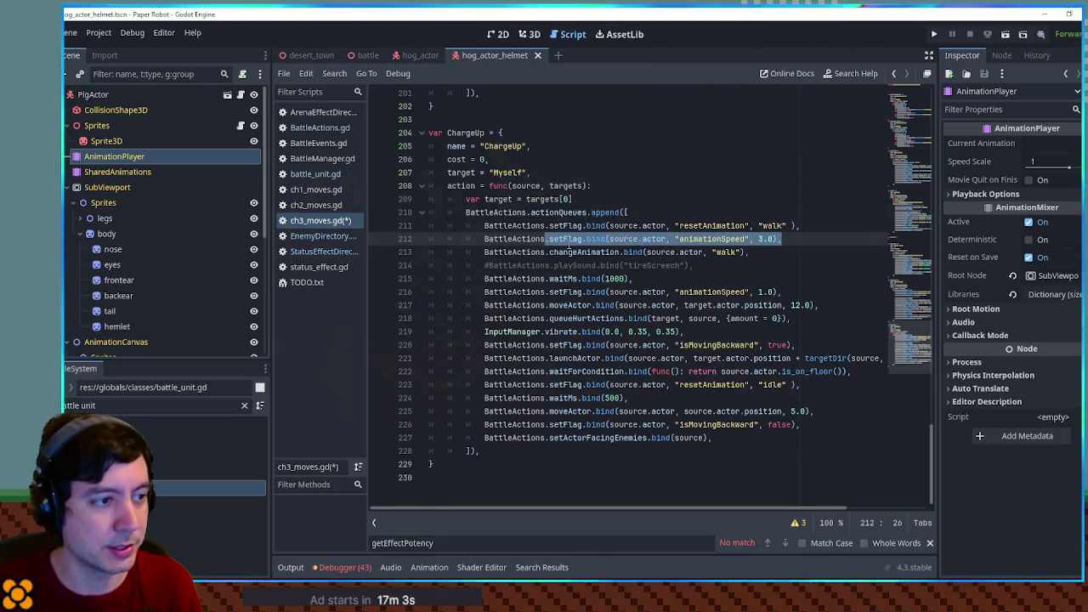
{"action": "double_click", "coordinate": [606, 252]}
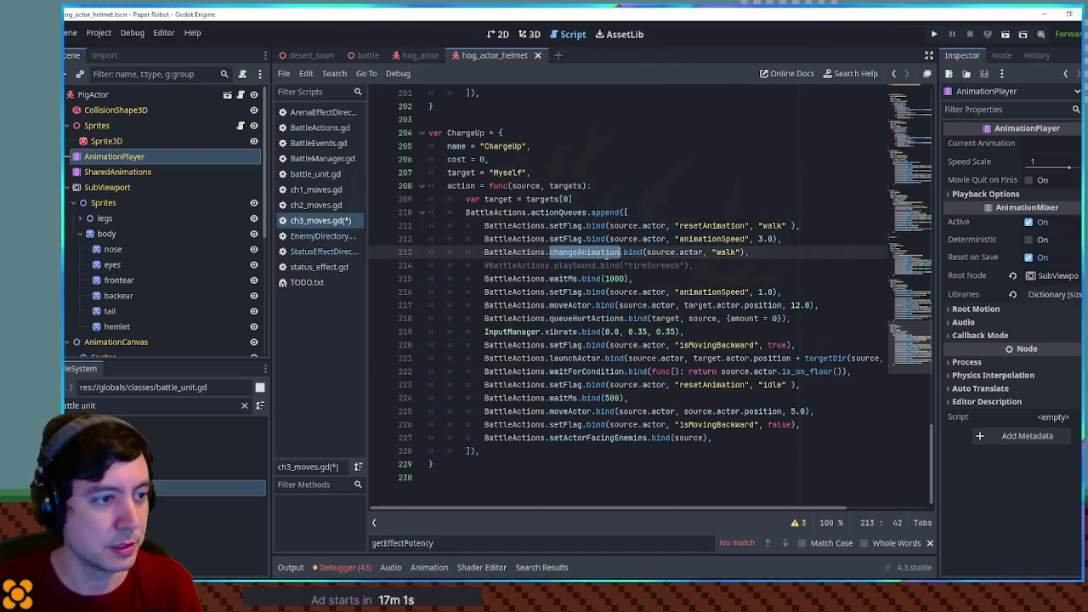
{"action": "left_click", "coordinate": [713, 265]}
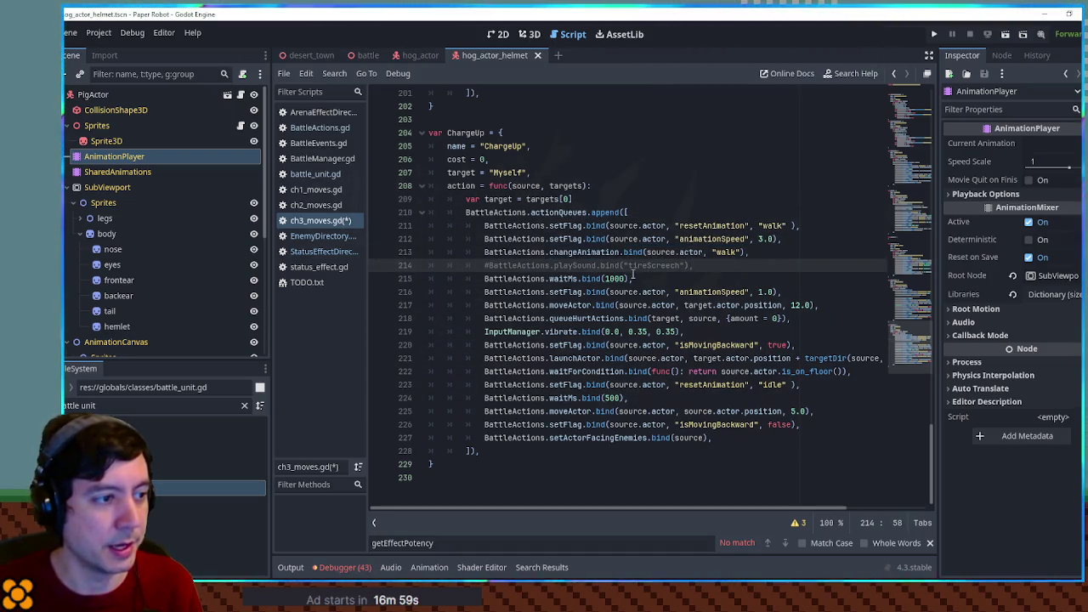
{"action": "left_click", "coordinate": [794, 291]}
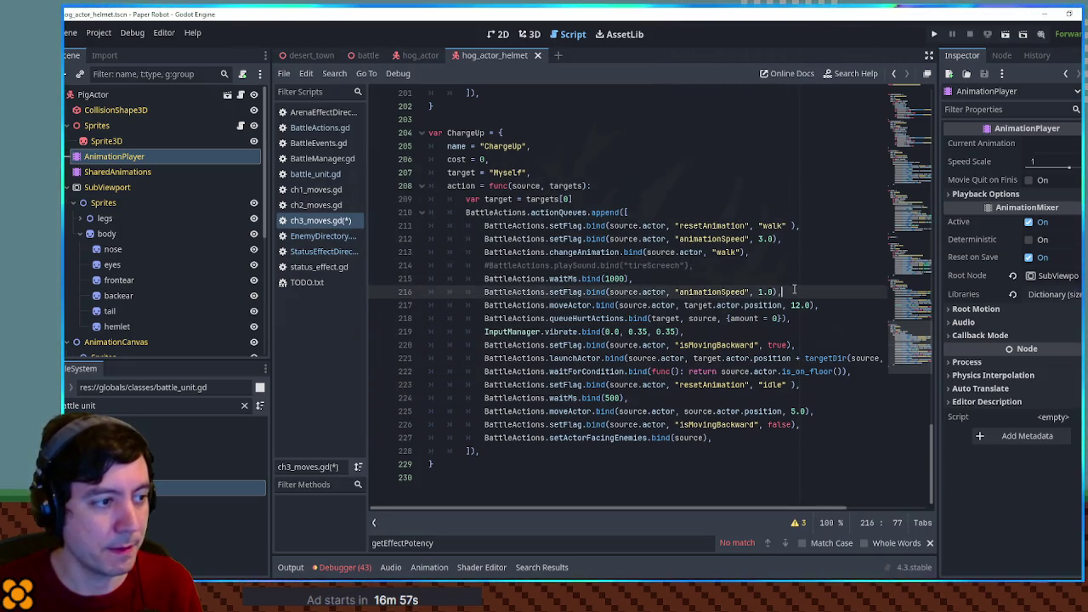
{"action": "left_click", "coordinate": [314, 207]}
{"action": "key", "text": "ctrl+f"}
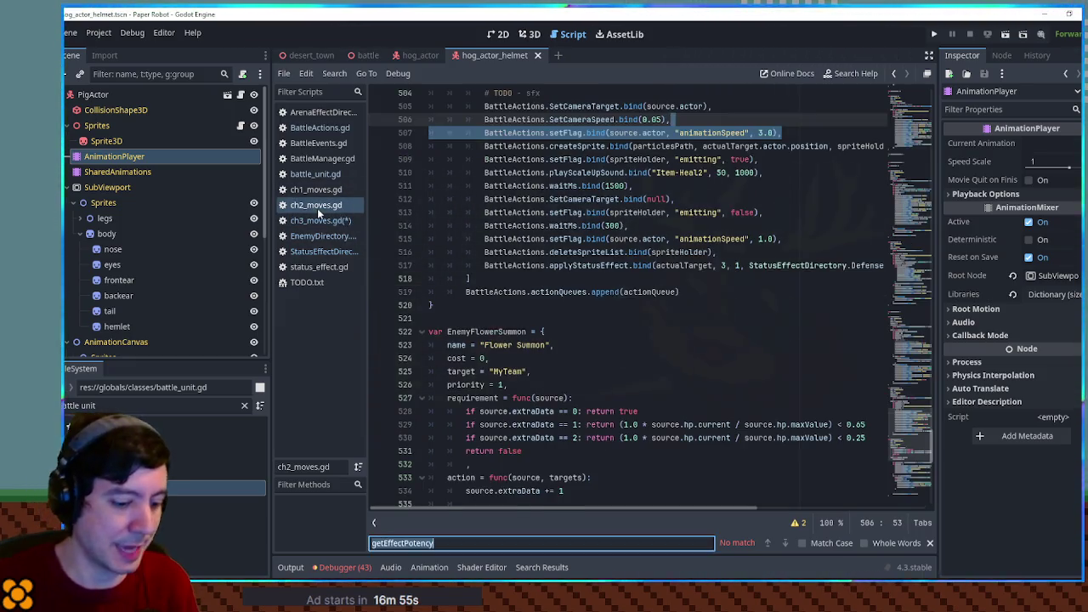
Step: Find the TinyHop execute line in ch2_moves.gd and paste it into ChargeUp
{"action": "type", "text": "tinyho"}
{"action": "left_click", "coordinate": [787, 286]}
{"action": "left_click", "coordinate": [315, 221]}
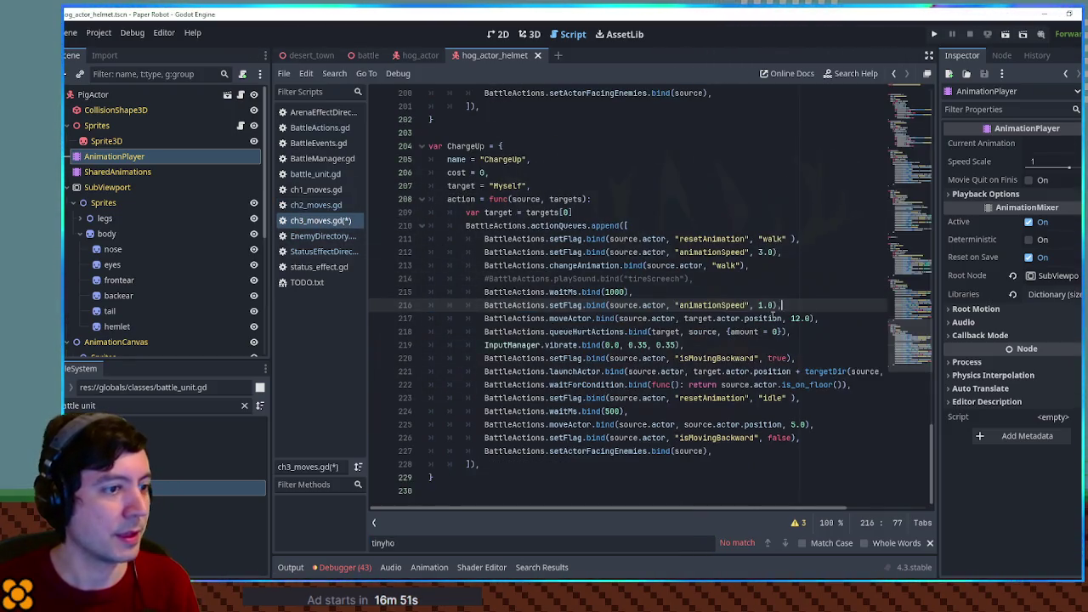
{"action": "type", "text": "BattleActions.execute.bind(func(): source.actor.TinyHop()),"}
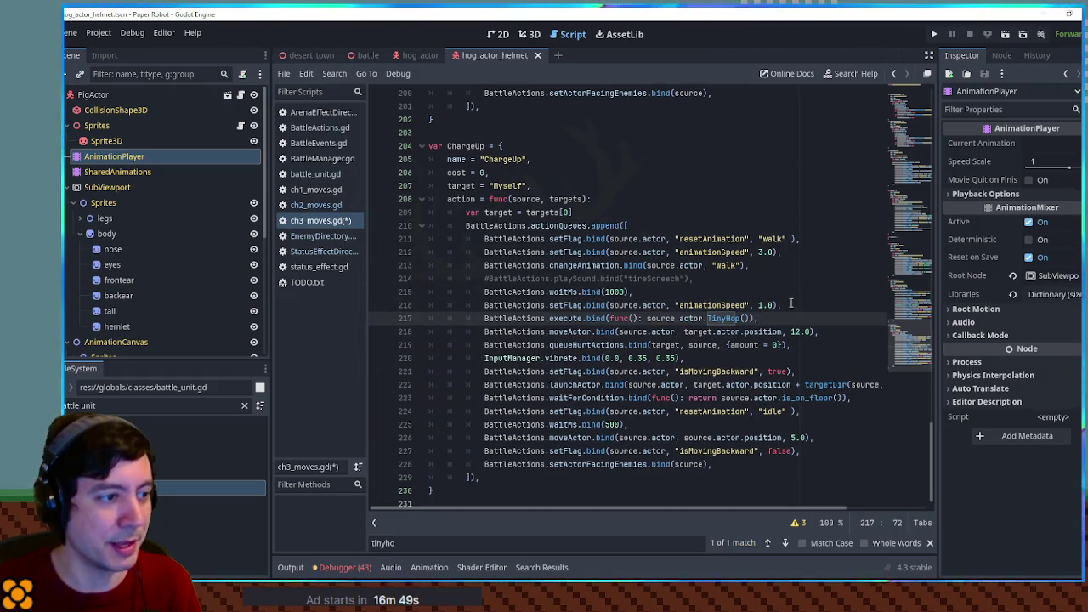
Step: Delete ChargeUp's forward move, hurt, vibration, launch and return-movement lines, keeping resetAnimation idle
{"action": "left_click", "coordinate": [606, 331]}
{"action": "key", "text": "ctrl+shift+k"}
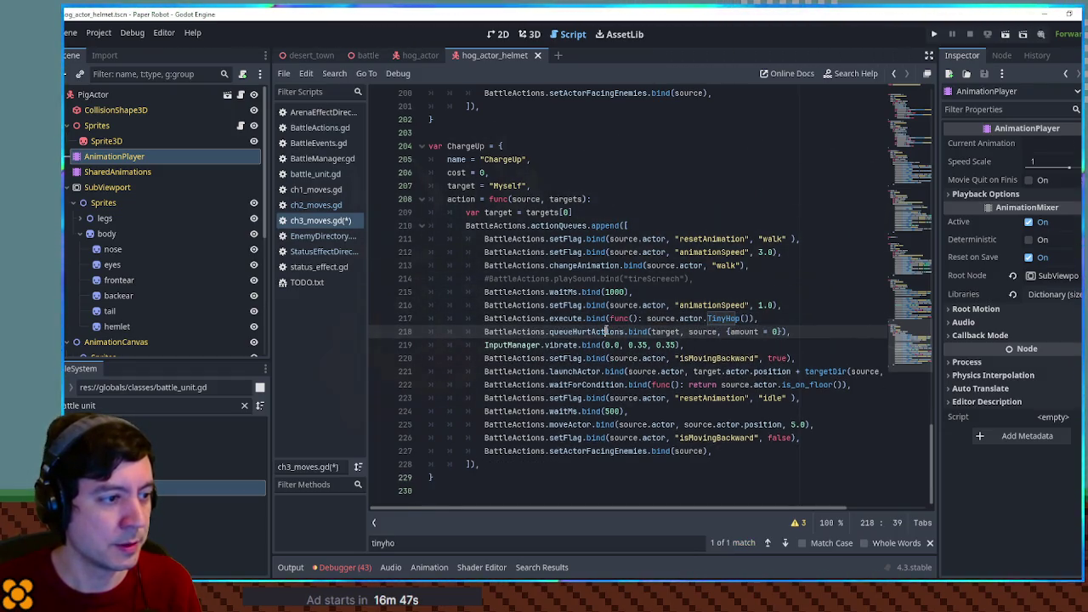
{"action": "key", "text": "ctrl+shift+k"}
{"action": "key", "text": "ctrl+shift+k"}
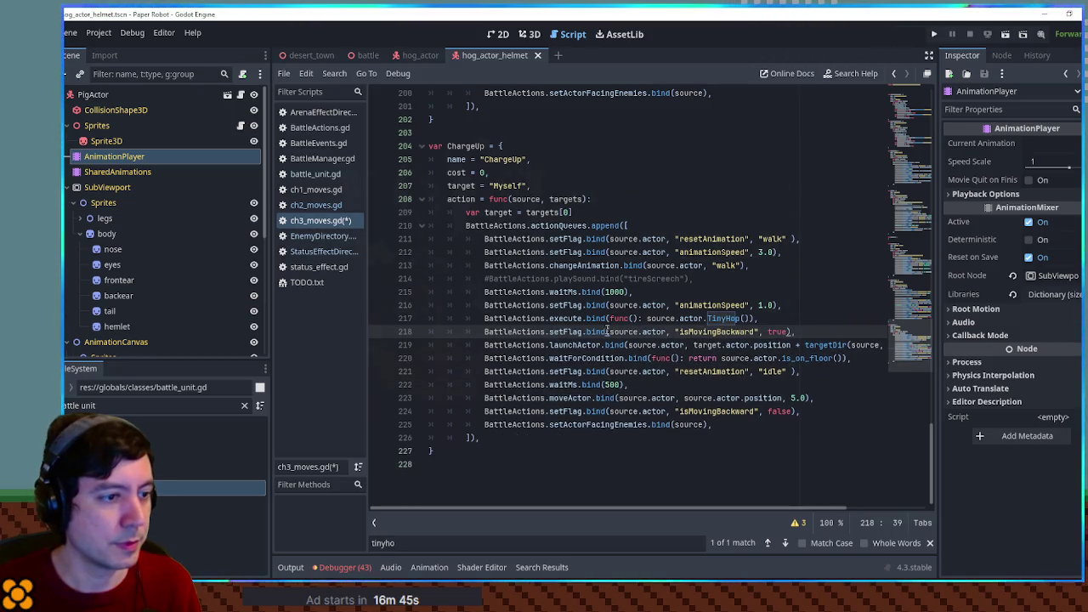
{"action": "key", "text": "ctrl+shift+k"}
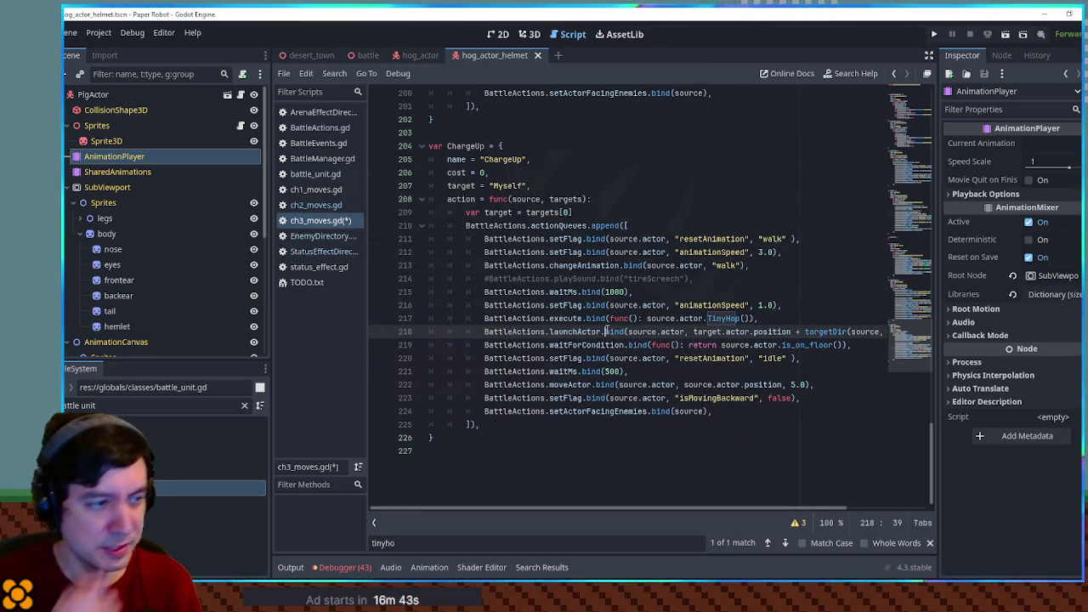
{"action": "key", "text": "ctrl+shift+k"}
{"action": "key", "text": "ctrl+shift+k"}
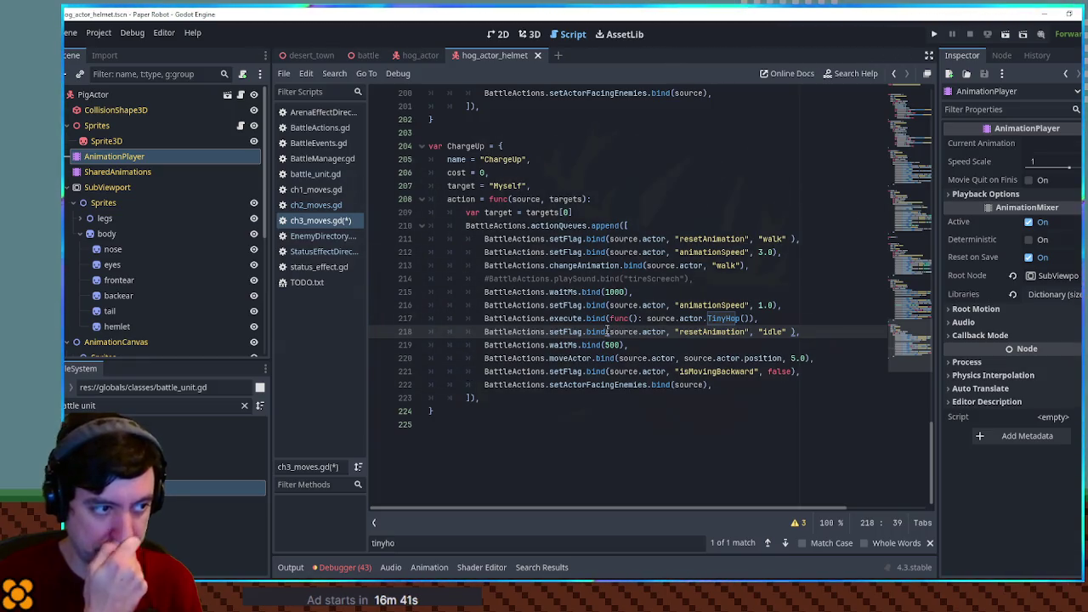
{"action": "key", "text": "ctrl+shift+k"}
{"action": "left_click", "coordinate": [593, 345]}
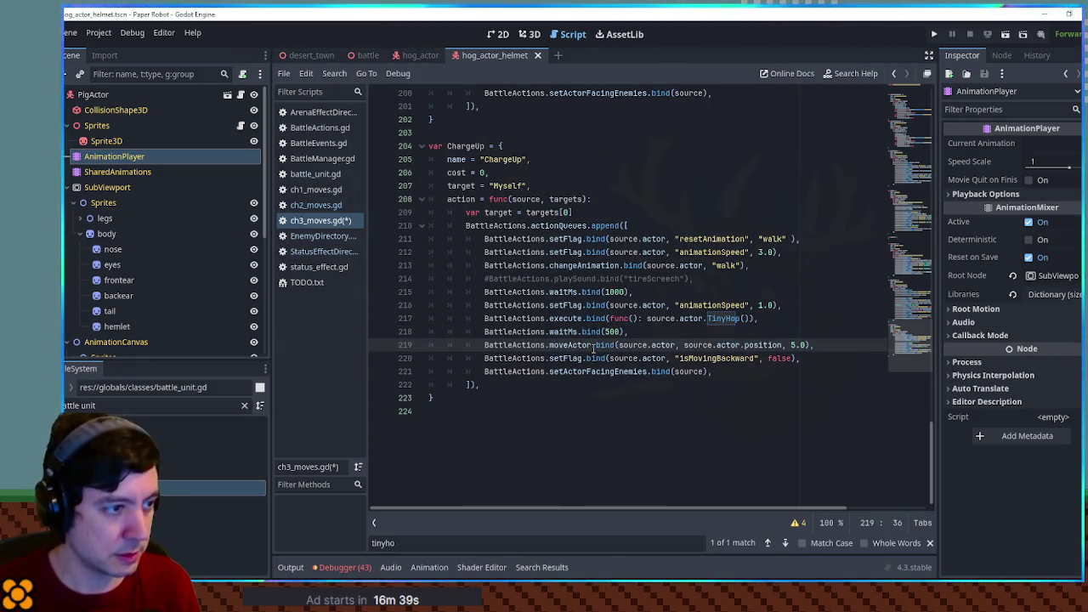
{"action": "key", "text": "ctrl+z"}
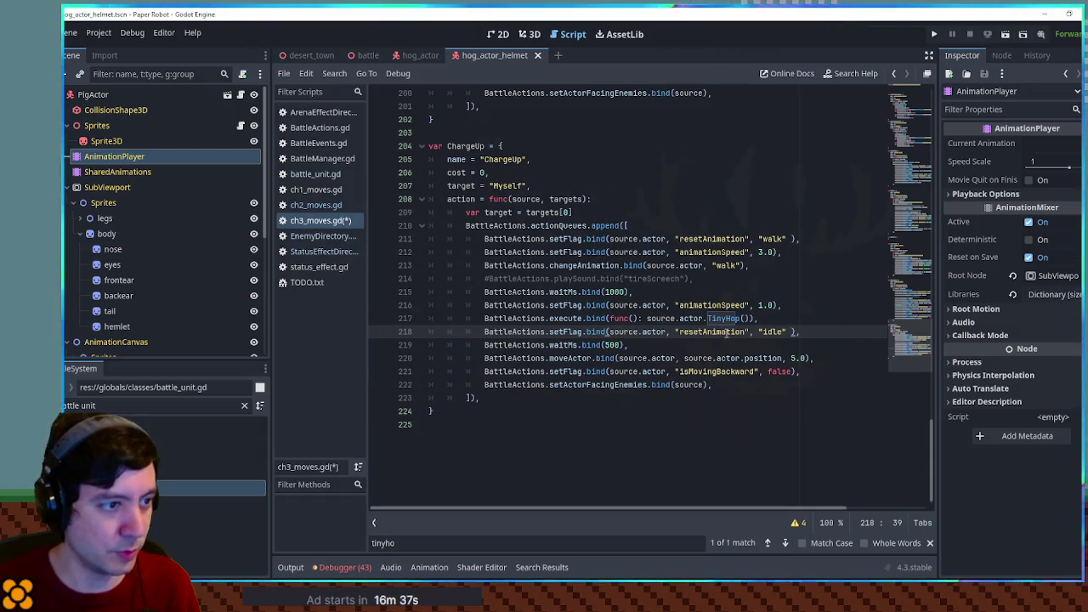
{"action": "double_click", "coordinate": [726, 332]}
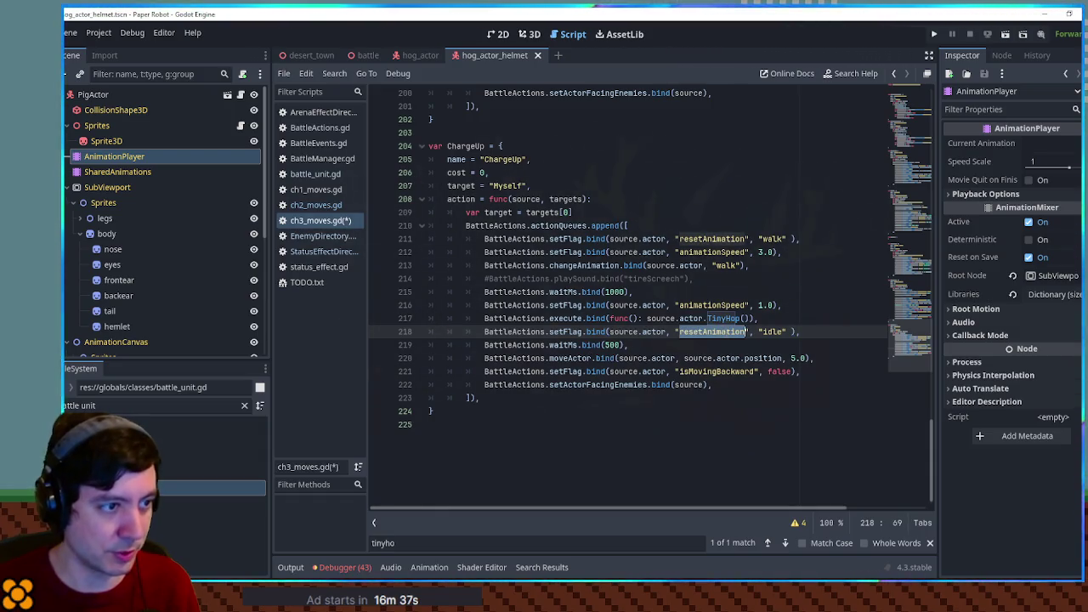
{"action": "left_click", "coordinate": [666, 358]}
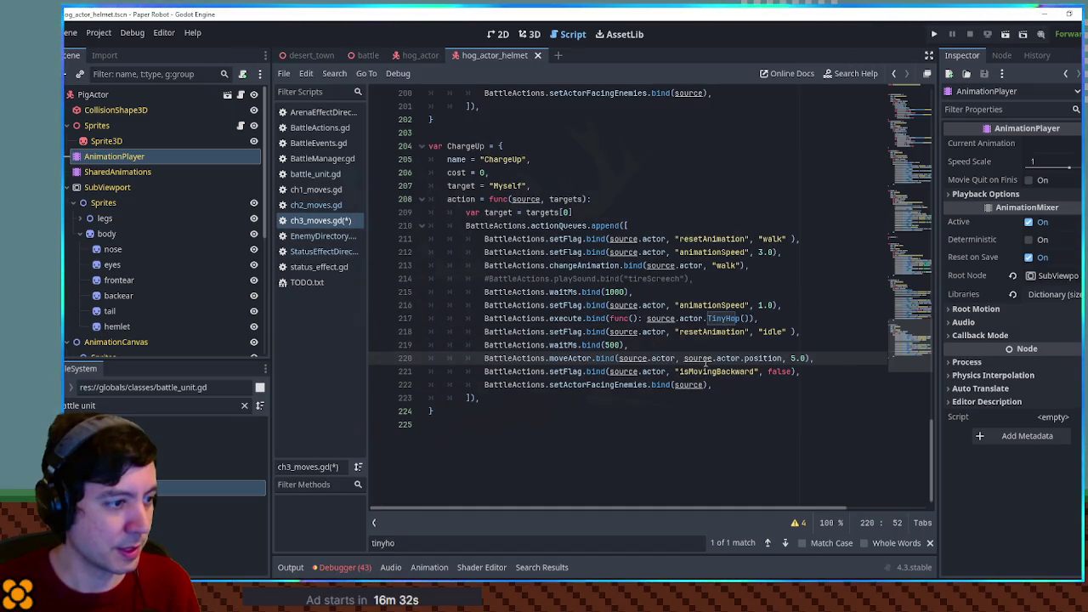
{"action": "key", "text": "ctrl+shift+k"}
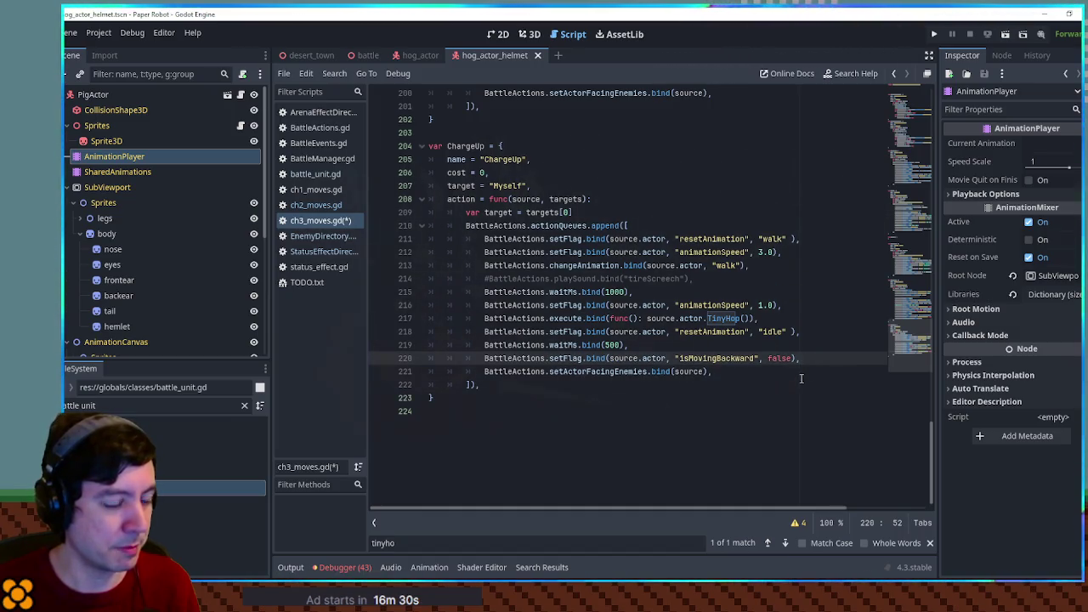
{"action": "key", "text": "ctrl+shift+k"}
{"action": "key", "text": "ctrl+shift+k"}
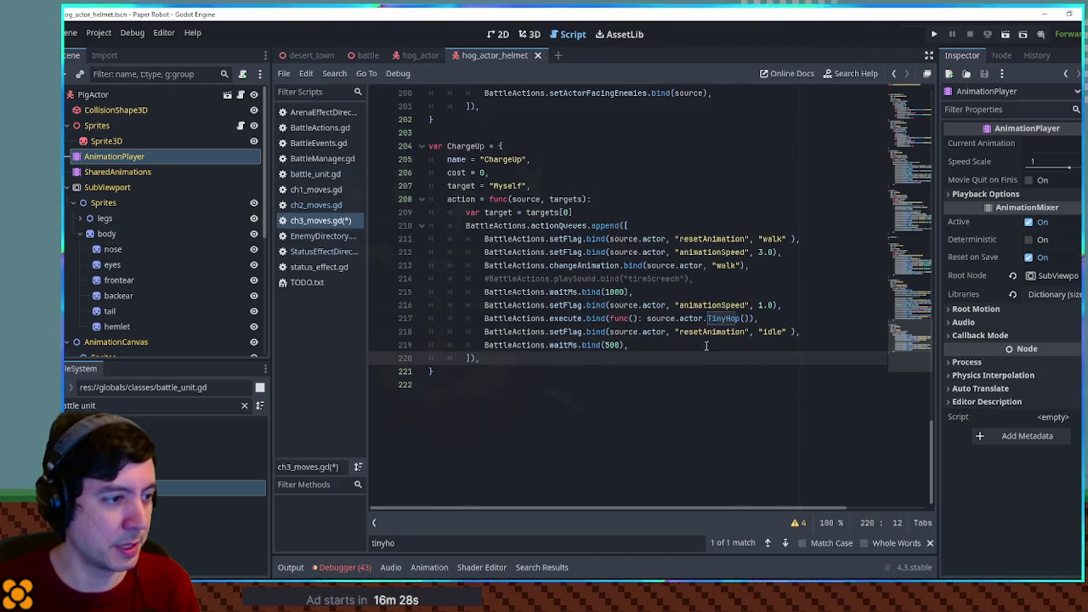
Step: Search ch2_moves.gd for 'apply' to find a status-effect example
{"action": "left_click", "coordinate": [294, 205]}
{"action": "key", "text": "ctrl+f"}
{"action": "type", "text": "ap"}
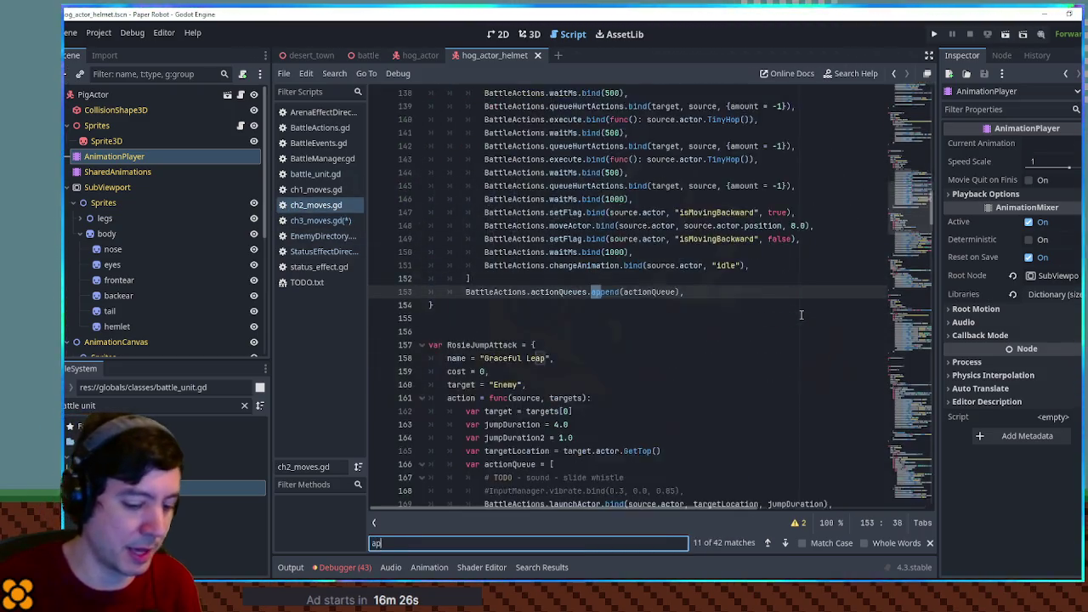
{"action": "type", "text": "ply"}
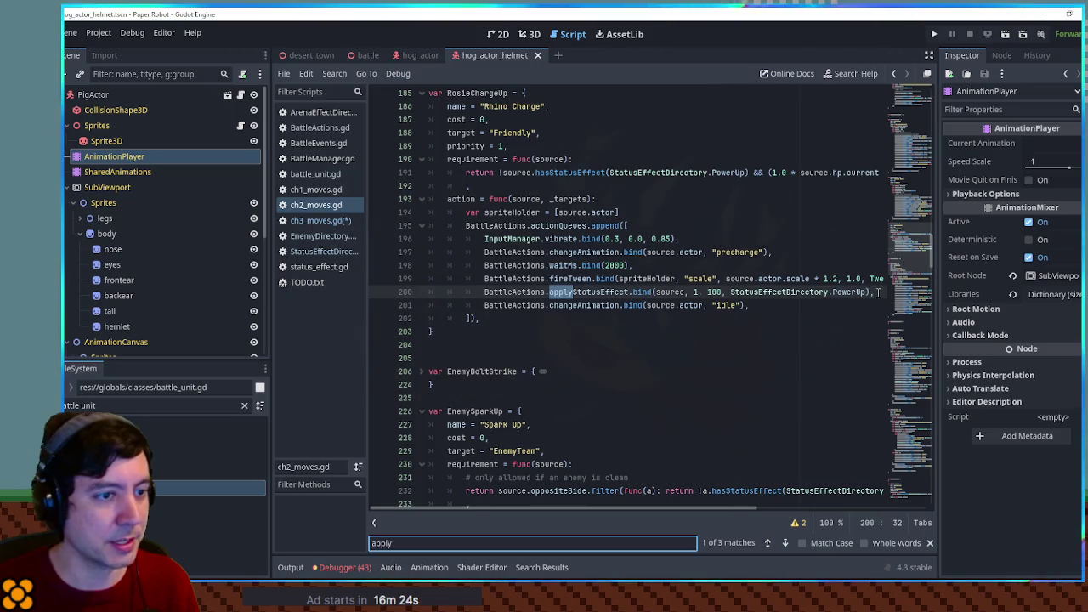
Step: Copy the applyStatusEffect line from ch2_moves.gd and paste it after ChargeUp's waitMs(500)
{"action": "left_click", "coordinate": [878, 292]}
{"action": "key", "text": "shift+Home"}
{"action": "key", "text": "ctrl+c"}
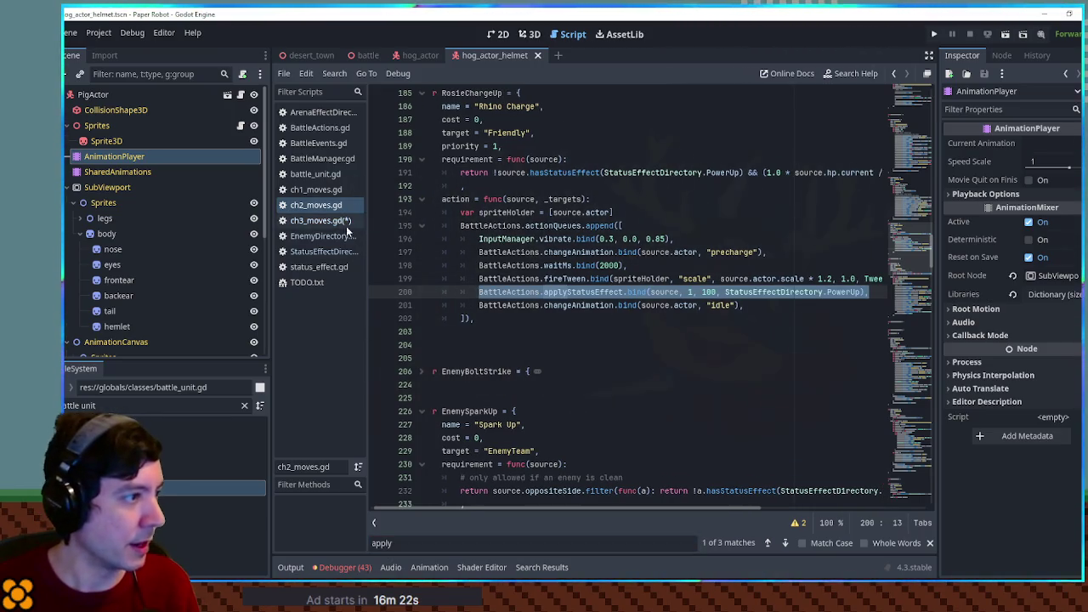
{"action": "left_click", "coordinate": [334, 224]}
{"action": "left_click", "coordinate": [648, 452]}
{"action": "key", "text": "Return"}
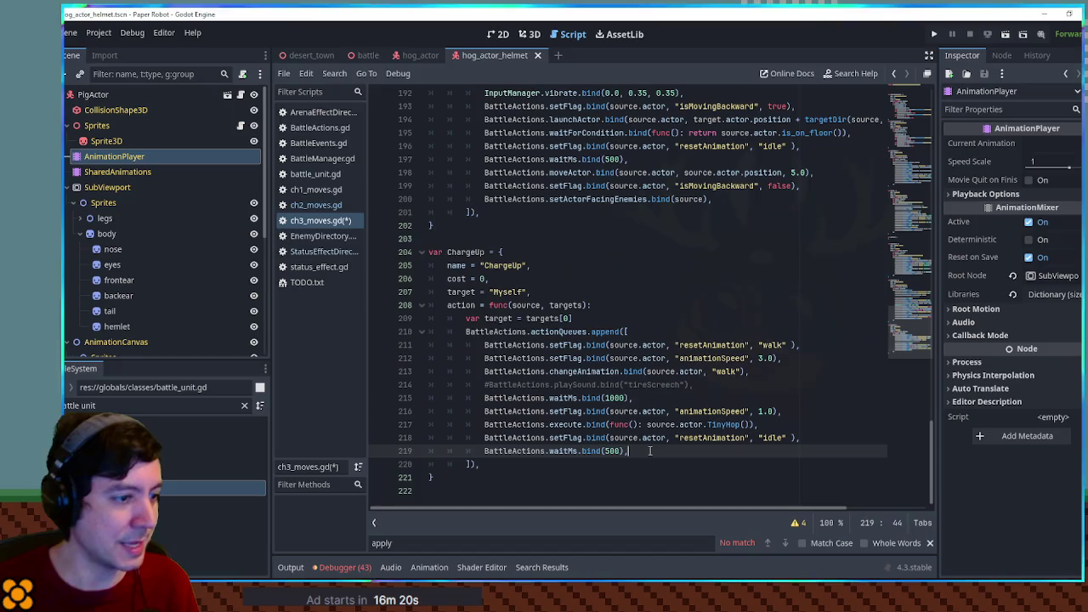
{"action": "key", "text": "ctrl+v"}
Step: Change the pasted effect from PowerUp to Charged with arguments 2 and 1, and save ch3_moves.gd
{"action": "double_click", "coordinate": [841, 464]}
{"action": "type", "text": "Ch"}
{"action": "key", "text": "Return"}
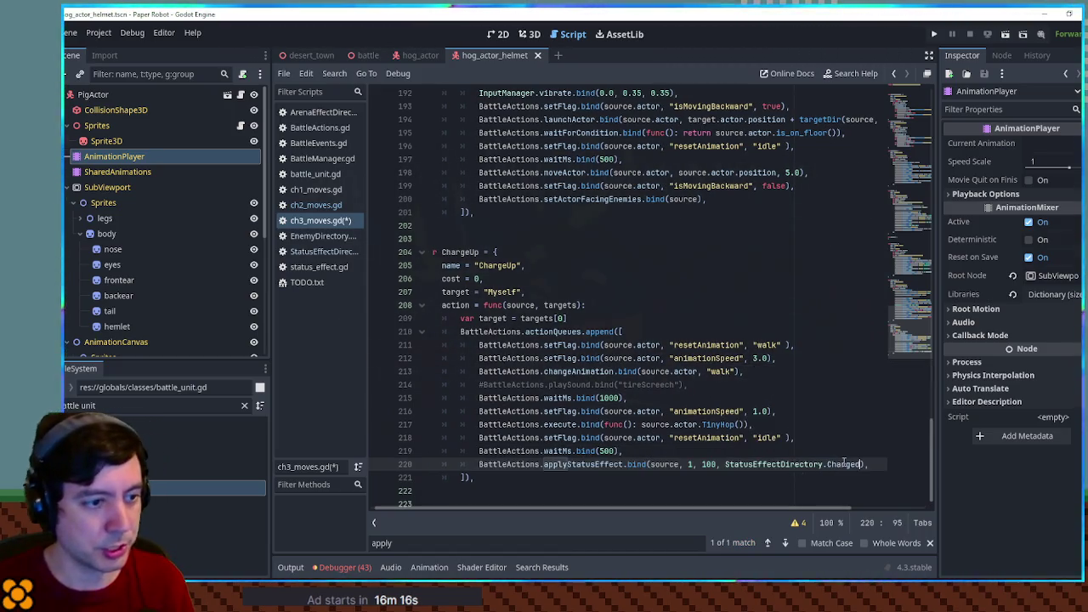
{"action": "double_click", "coordinate": [690, 464]}
{"action": "type", "text": "2"}
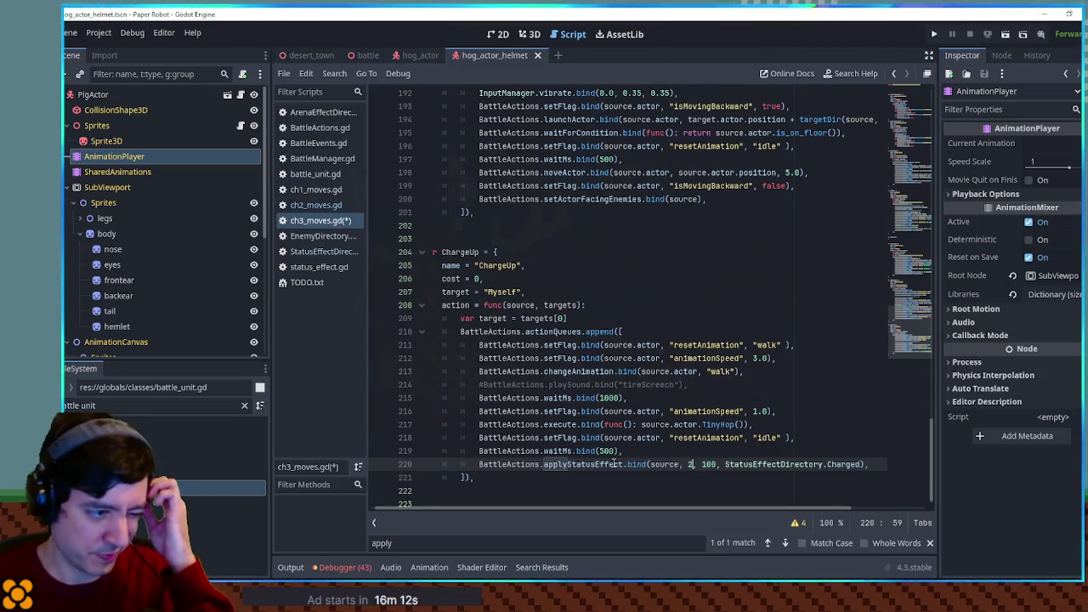
{"action": "key", "text": "ctrl+z"}
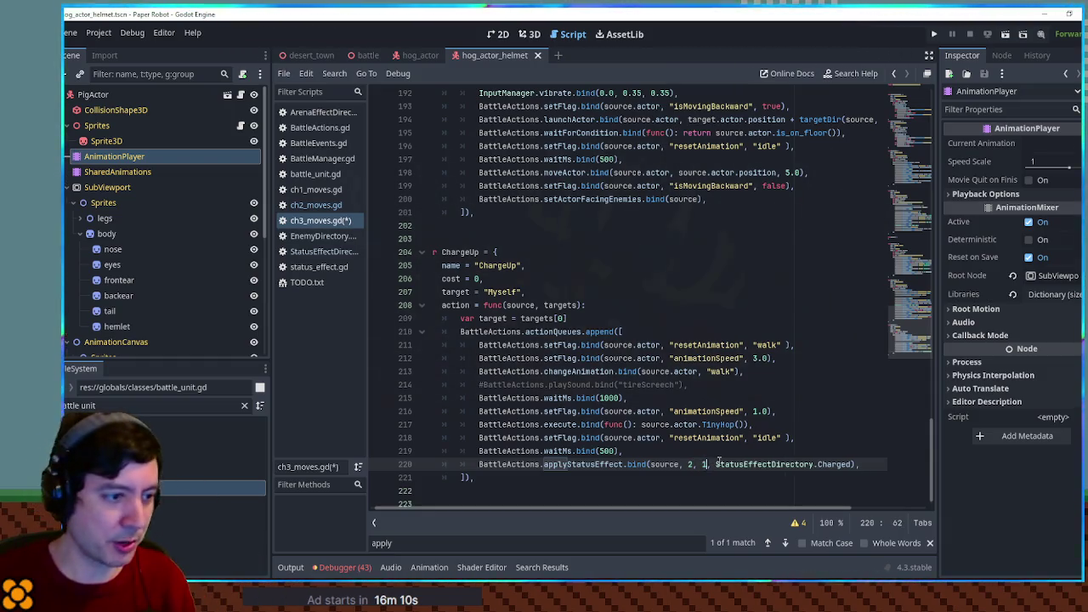
{"action": "key", "text": "ctrl+s"}
{"action": "double_click", "coordinate": [464, 252]}
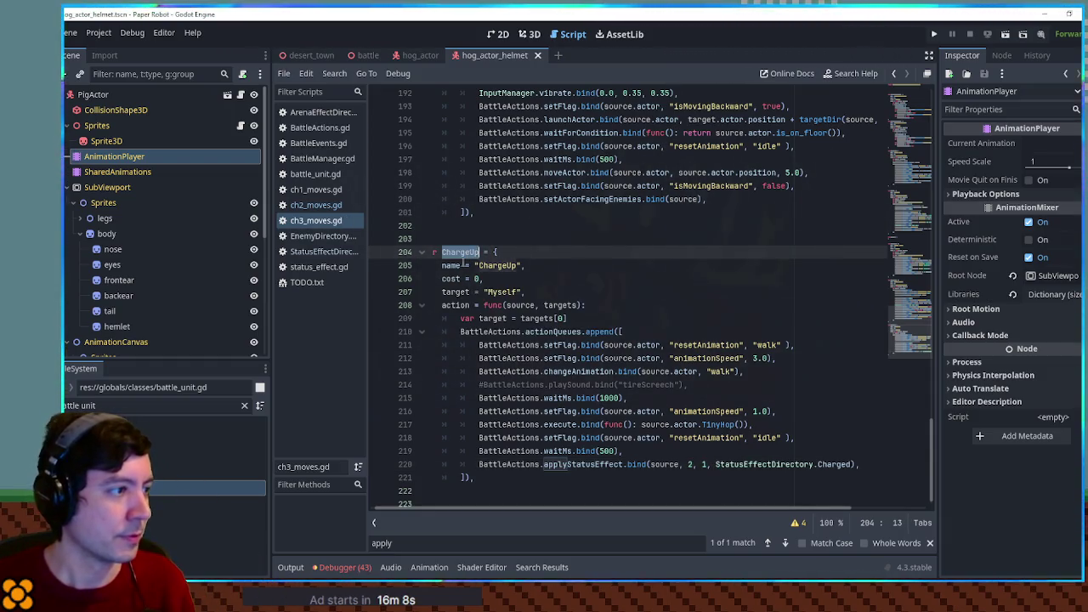
{"action": "left_click", "coordinate": [319, 238]}
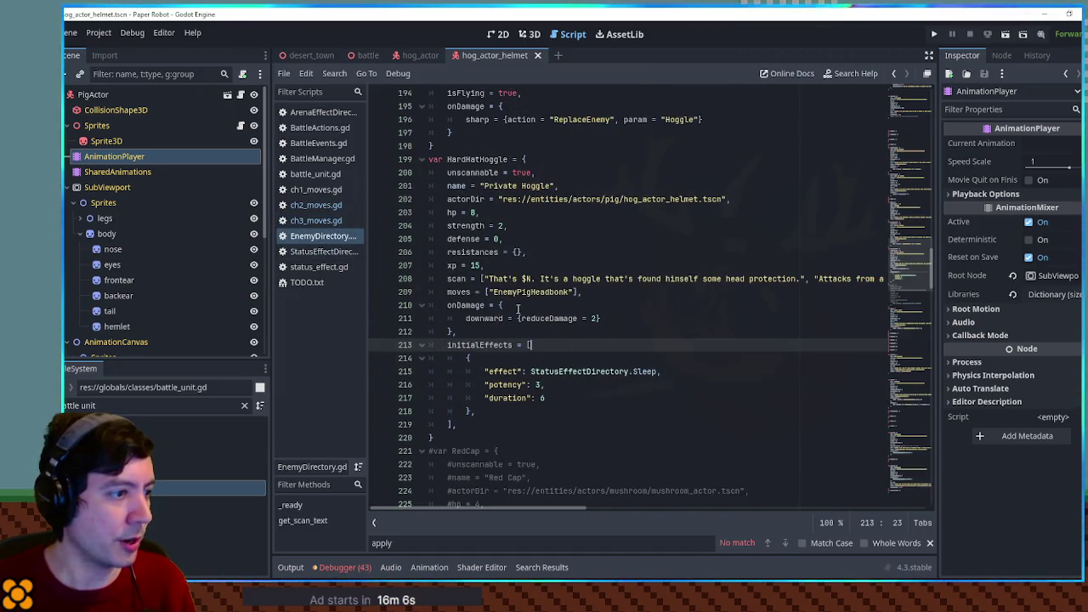
Step: Delete HardHatHoggle's Sleep initialEffects block and add "ChargeUp" to its moves list
{"action": "left_click_drag", "start_coordinate": [472, 425], "coordinate": [471, 331]}
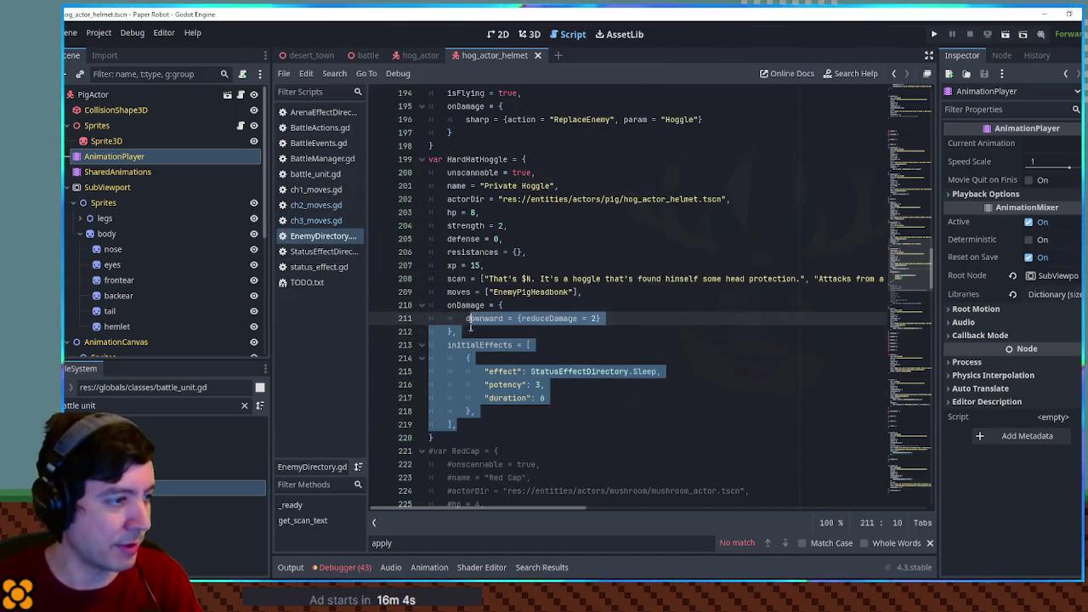
{"action": "key", "text": "BackSpace"}
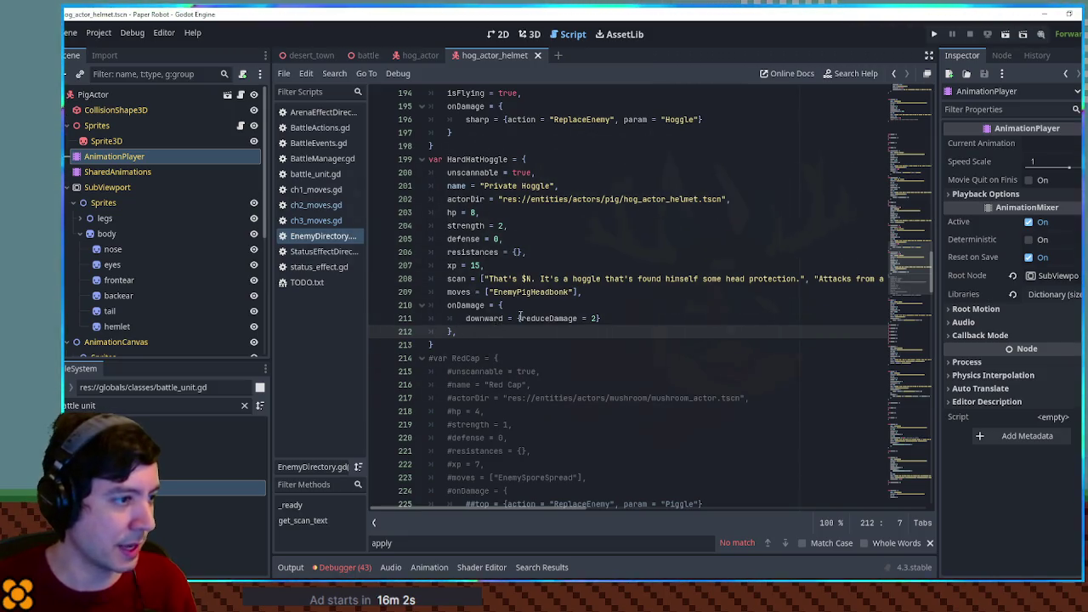
{"action": "left_click", "coordinate": [573, 291]}
{"action": "type", "text": ", \"ChargeUp\""}
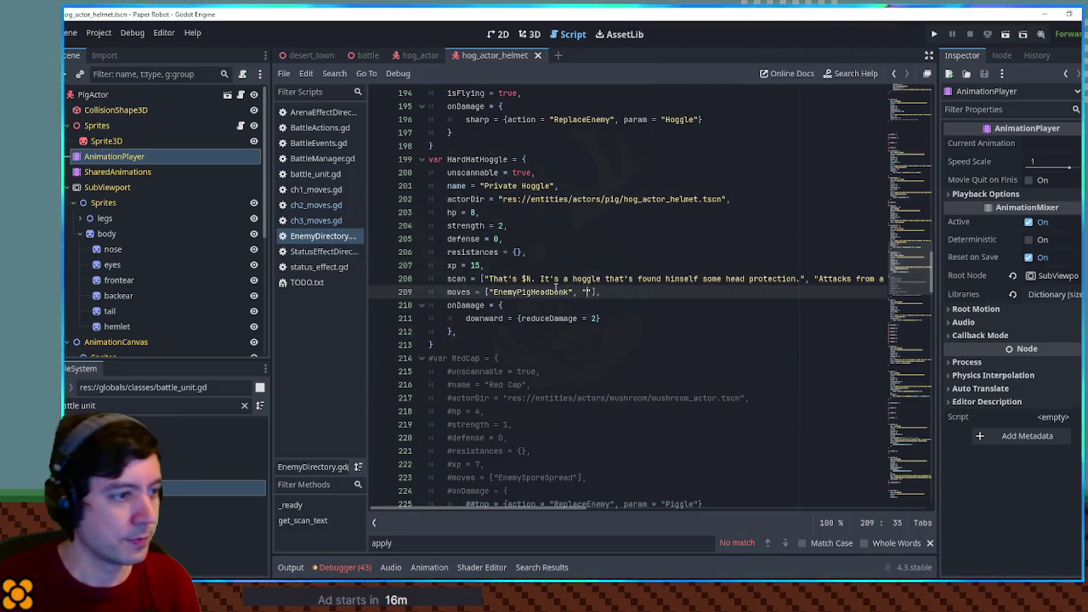
Step: Remove EnemyPigHeadbonk so HardHatHoggle's moves are only ["ChargeUp"], and save EnemyDirectory.gd
{"action": "scroll", "coordinate": [535, 265], "scroll_direction": "up", "scroll_amount": 3}
{"action": "scroll", "coordinate": [510, 246], "scroll_direction": "up", "scroll_amount": 3}
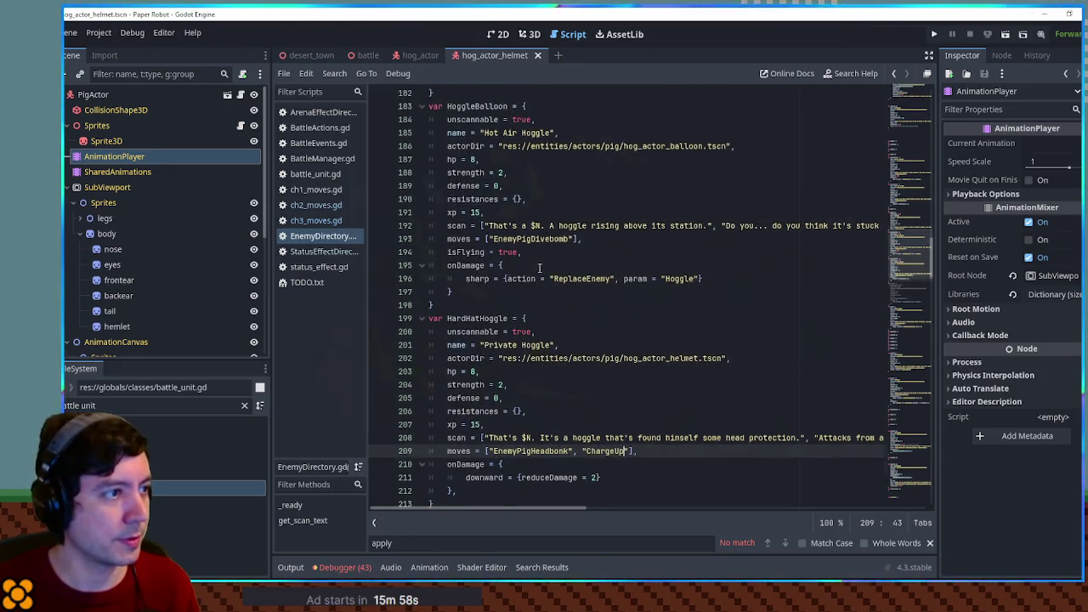
{"action": "left_click", "coordinate": [421, 187]}
{"action": "scroll", "coordinate": [510, 209], "scroll_direction": "up", "scroll_amount": 3}
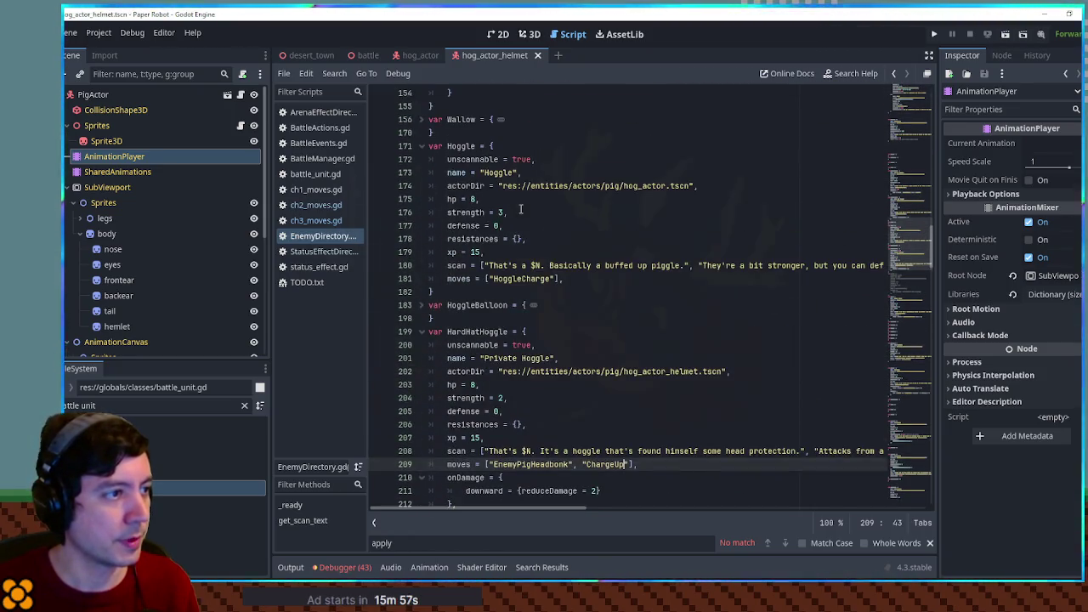
{"action": "double_click", "coordinate": [532, 281]}
{"action": "scroll", "coordinate": [584, 302], "scroll_direction": "down", "scroll_amount": 4}
{"action": "left_click_drag", "start_coordinate": [490, 305], "coordinate": [585, 304]}
{"action": "key", "text": "Delete"}
{"action": "left_click", "coordinate": [527, 265]}
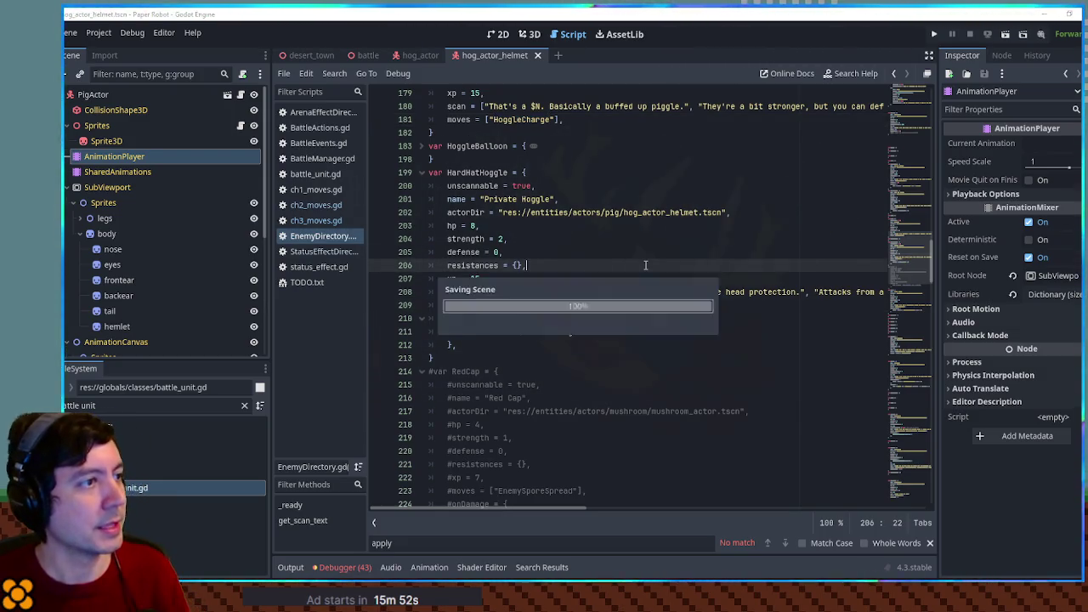
{"action": "left_click", "coordinate": [367, 55]}
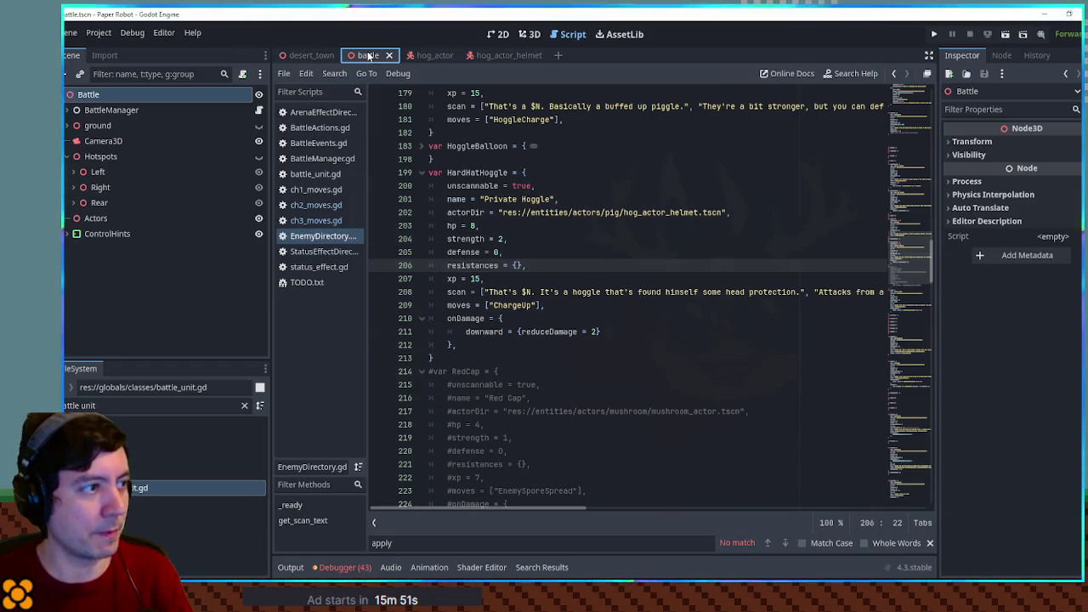
Step: Remove the plain Hoggle from BattleManager.gd's encounter, leaving only HardHatHoggle, and save
{"action": "left_click", "coordinate": [319, 160]}
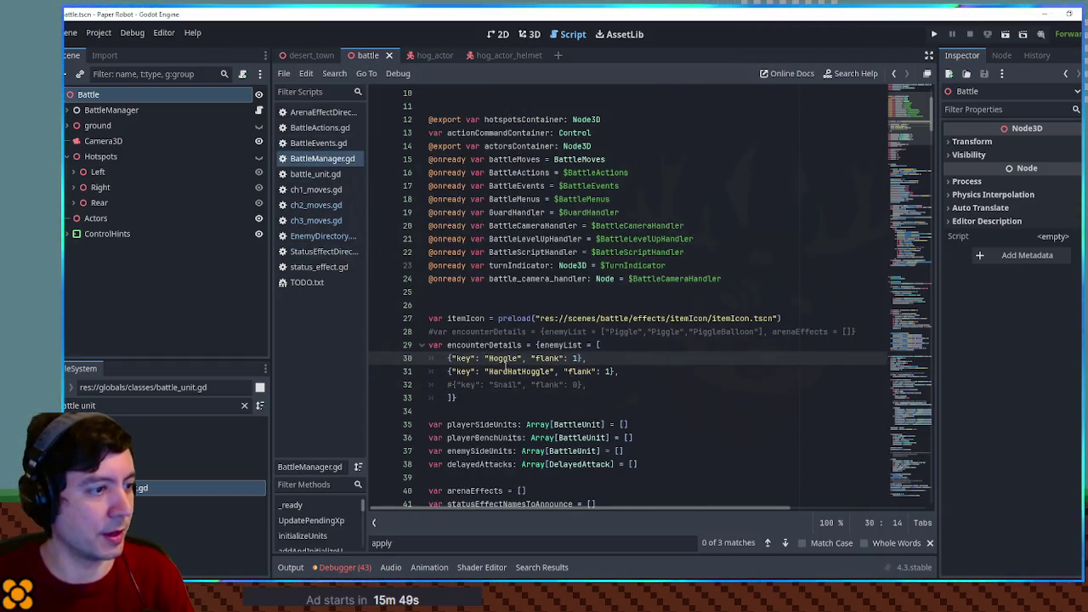
{"action": "key", "text": "ctrl+shift+k"}
{"action": "key", "text": "ctrl+s"}
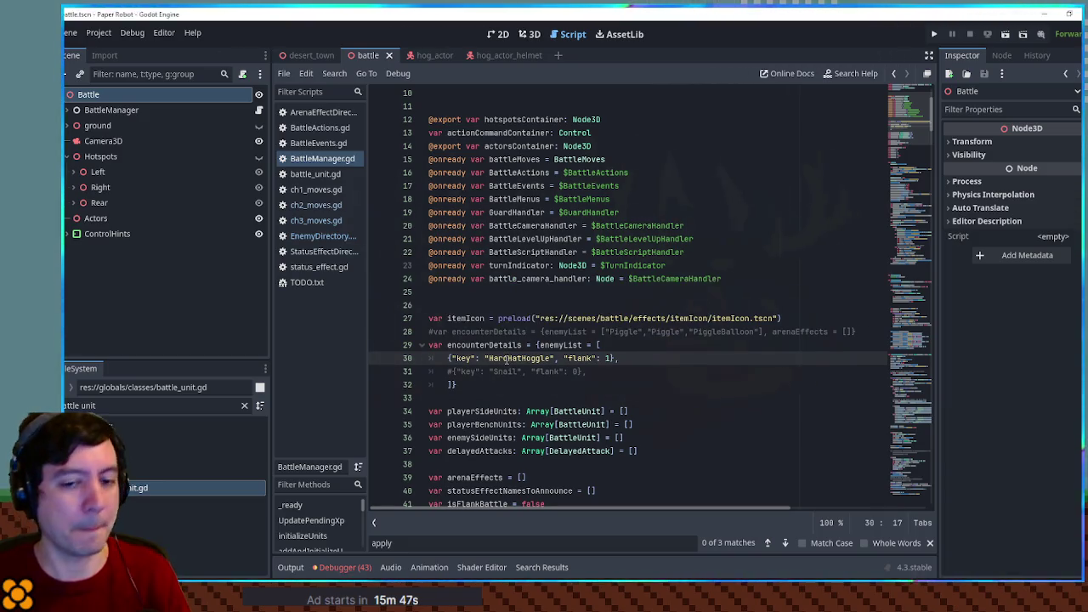
Step: Run a test battle, skip the robot's and cat's turns to watch the hog act, then close the game
{"action": "key", "text": "F6"}
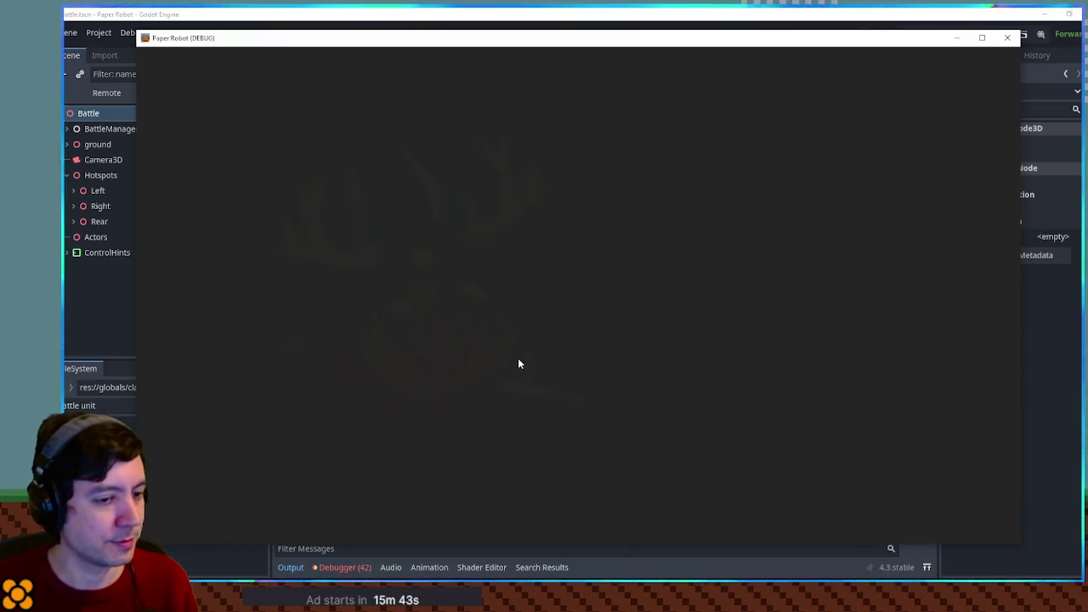
{"action": "key", "text": "Up"}
{"action": "key", "text": "Up"}
{"action": "key", "text": "space"}
{"action": "key", "text": "space"}
{"action": "key", "text": "Up"}
{"action": "key", "text": "space"}
{"action": "key", "text": "Up"}
{"action": "key", "text": "space"}
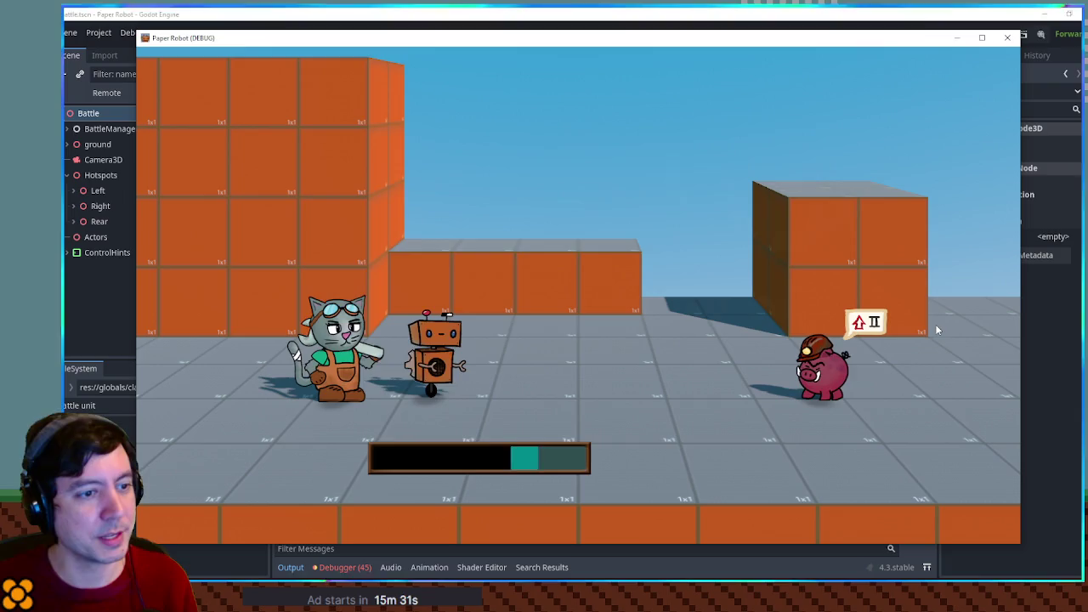
{"action": "key", "text": "q"}
{"action": "key", "text": "space"}
{"action": "key", "text": "space"}
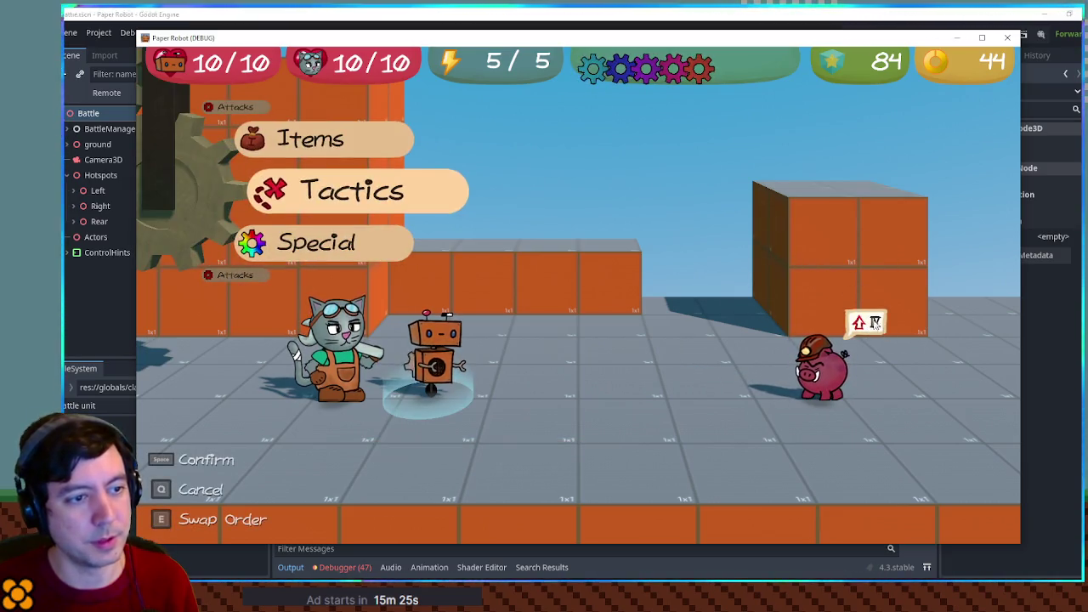
{"action": "key", "text": "Up"}
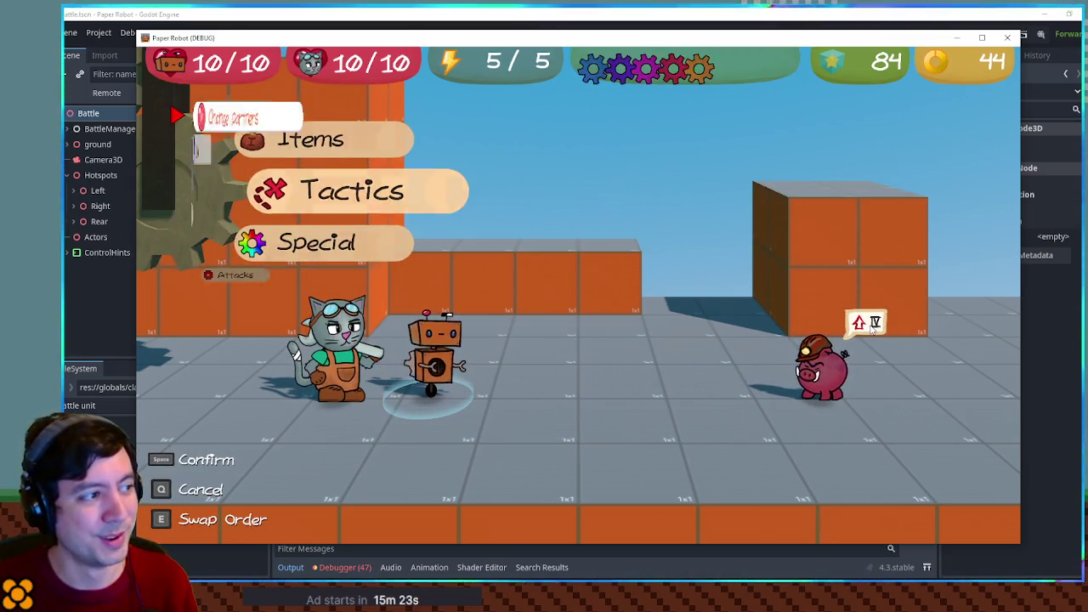
{"action": "key", "text": "space"}
{"action": "key", "text": "space"}
{"action": "key", "text": "space"}
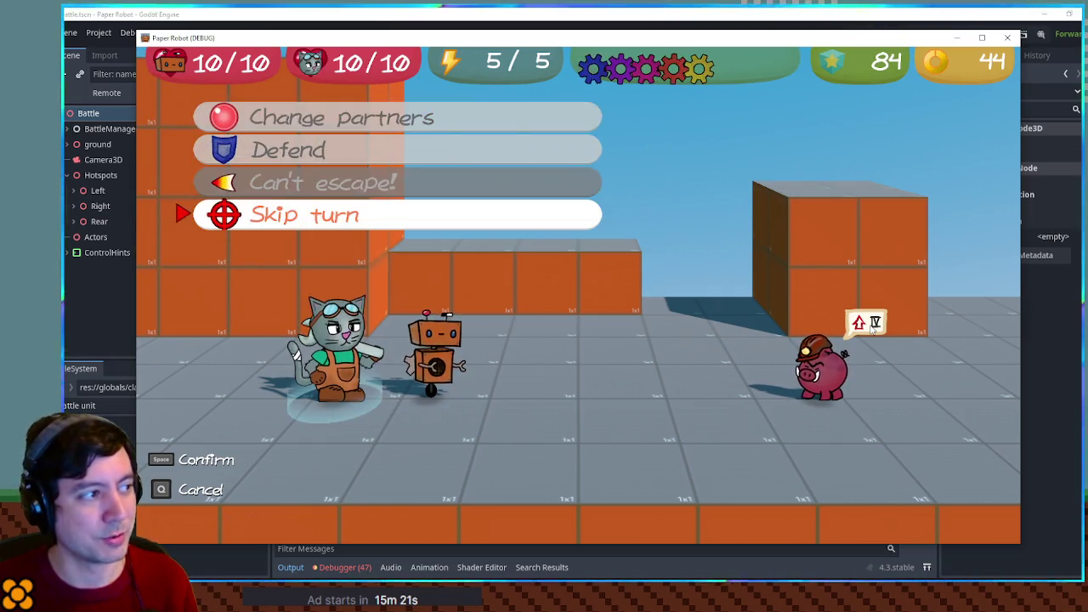
{"action": "key", "text": "space"}
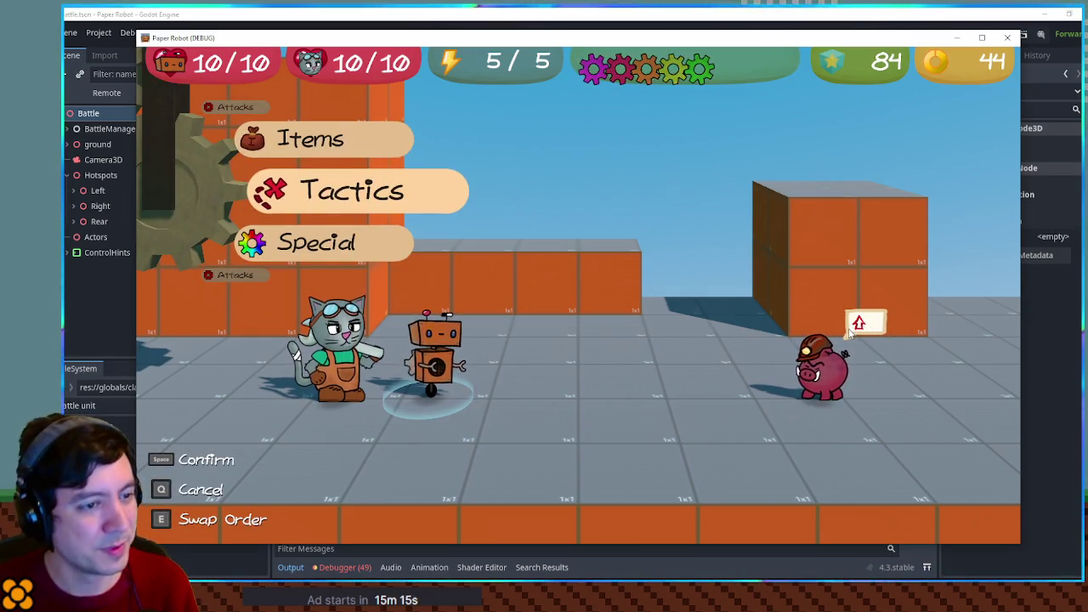
{"action": "left_click", "coordinate": [1007, 37]}
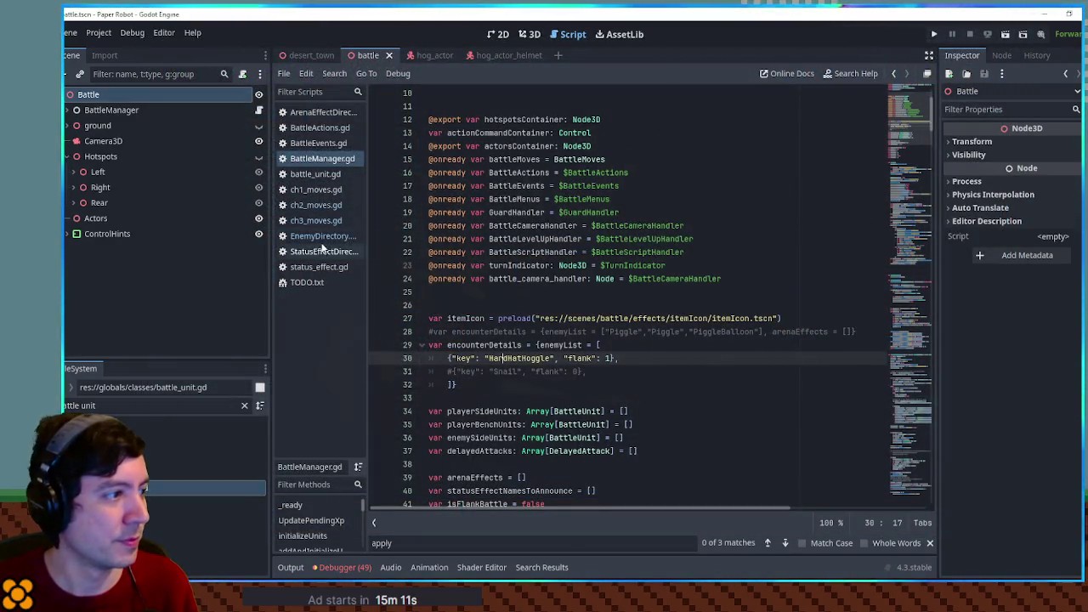
Step: Restore HardHatHoggle's initialEffects block in EnemyDirectory.gd while keeping its ChargeUp move
{"action": "left_click", "coordinate": [322, 237]}
{"action": "left_click", "coordinate": [581, 304]}
{"action": "type", "text": ", \"\"],"}
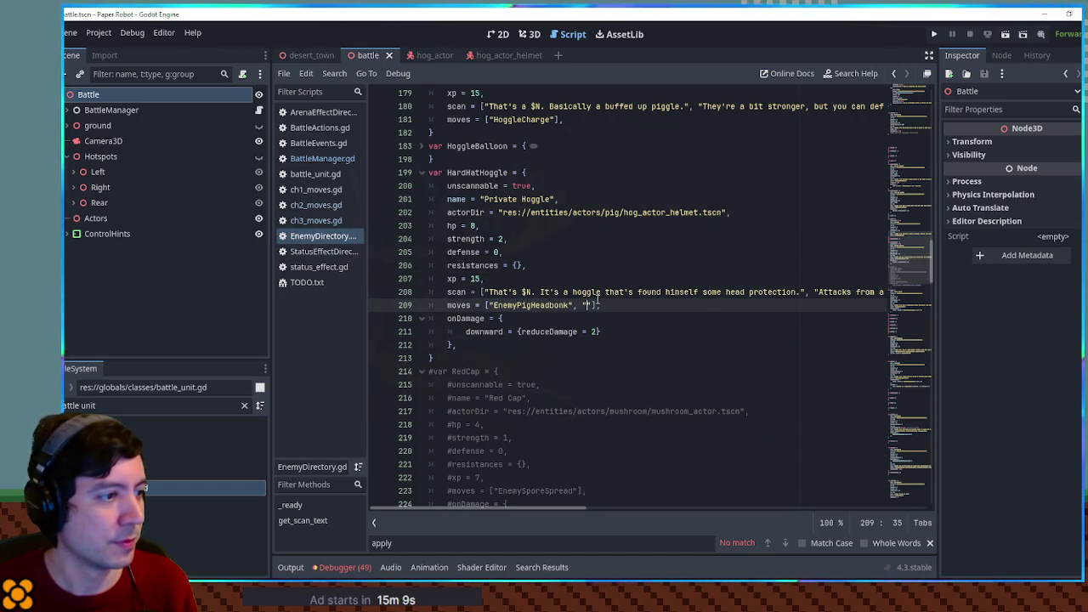
{"action": "key", "text": "ctrl+z"}
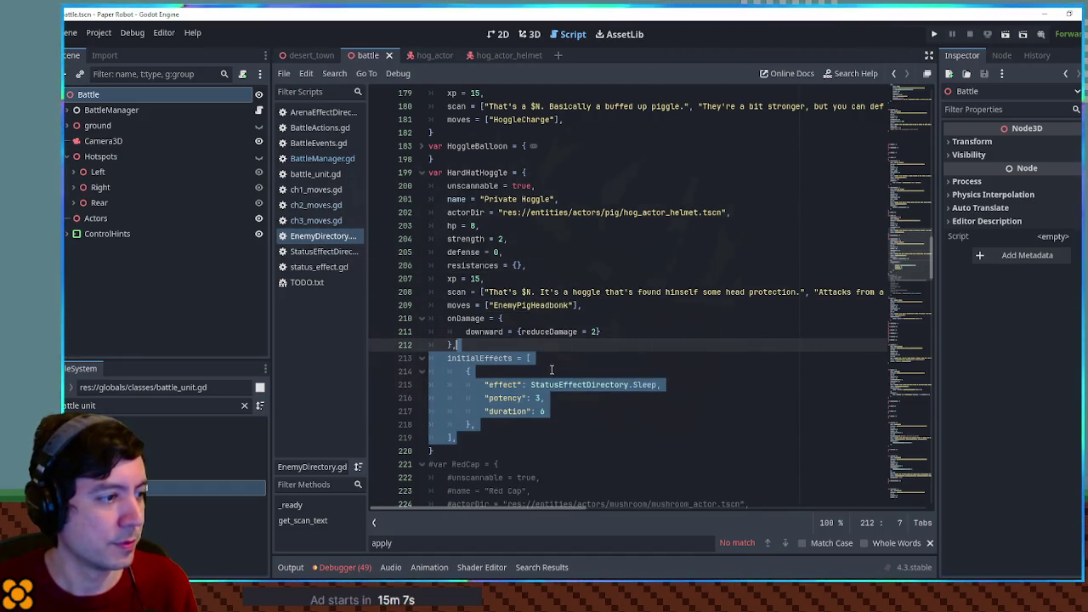
{"action": "key", "text": "ctrl+shift+z"}
{"action": "key", "text": "ctrl+shift+z"}
{"action": "key", "text": "ctrl+shift+z"}
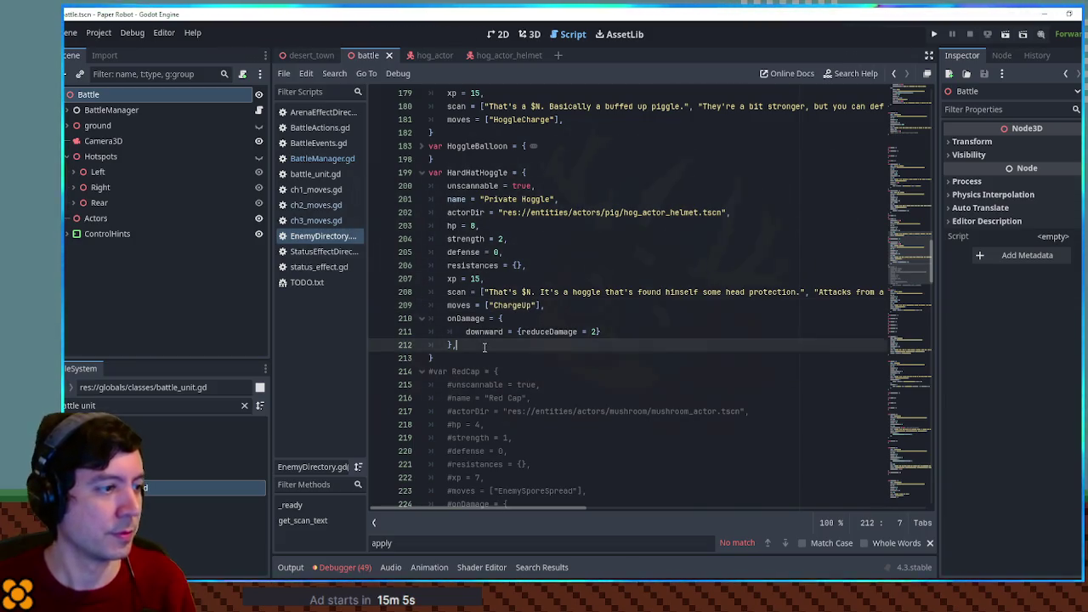
{"action": "type", "text": "initialEffects = [ \t\t{ \t\t\t\"effect\": StatusEffectDirectory.Sleep, \t\t\t\"potency\": 3, \t\t\t\"duration\": 6 \t\t}, \t],"}
Step: Change the initial effect from Sleep to Charged with potency 6, and save
{"action": "double_click", "coordinate": [638, 384]}
{"action": "type", "text": "Charge"}
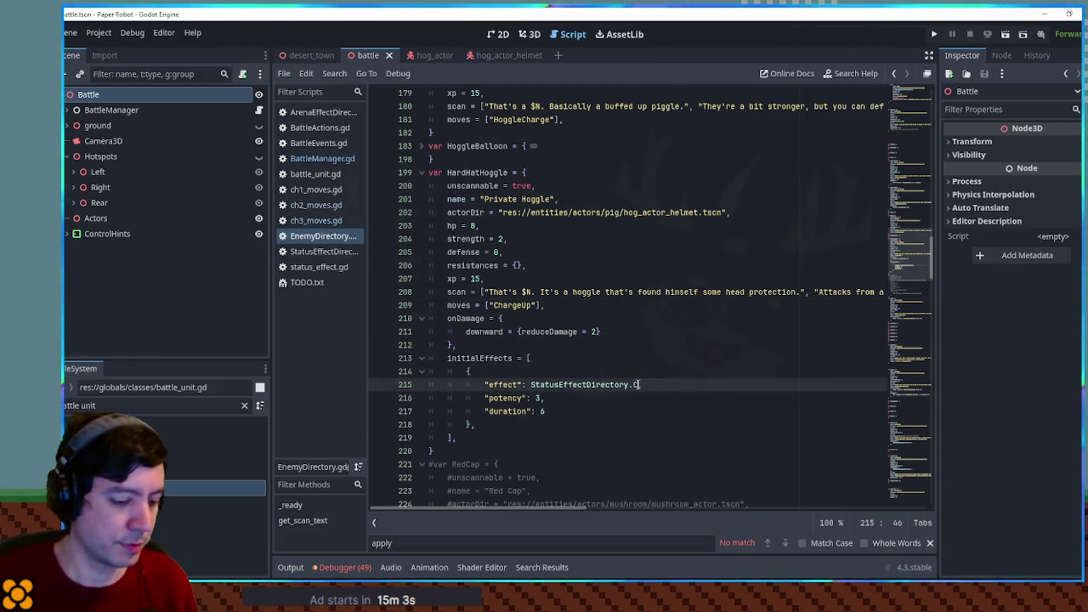
{"action": "key", "text": "Return"}
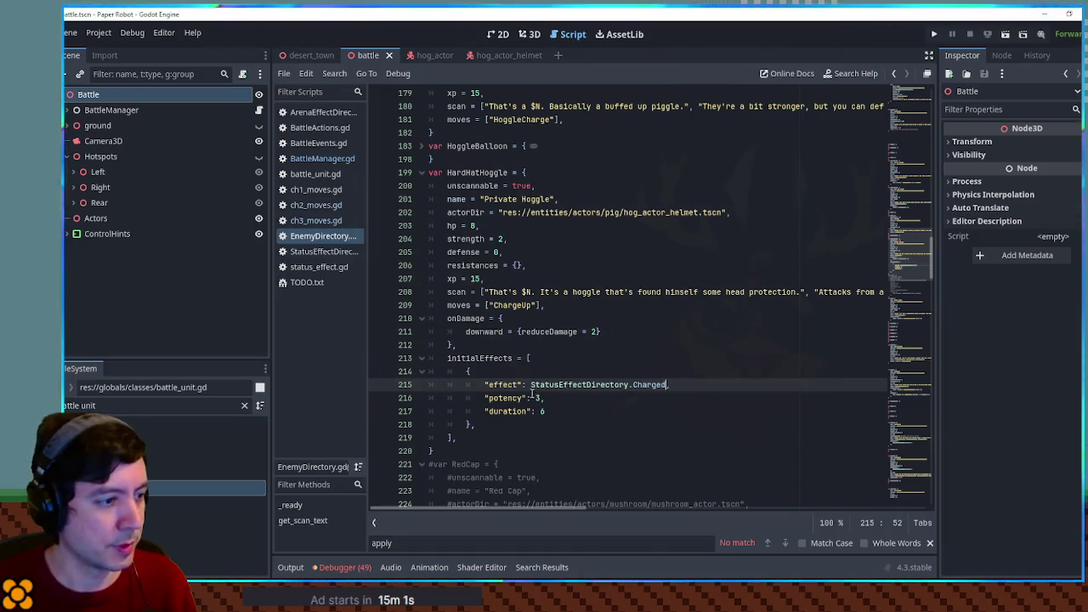
{"action": "double_click", "coordinate": [537, 398]}
{"action": "type", "text": "6"}
{"action": "left_click", "coordinate": [596, 349]}
{"action": "key", "text": "ctrl+s"}
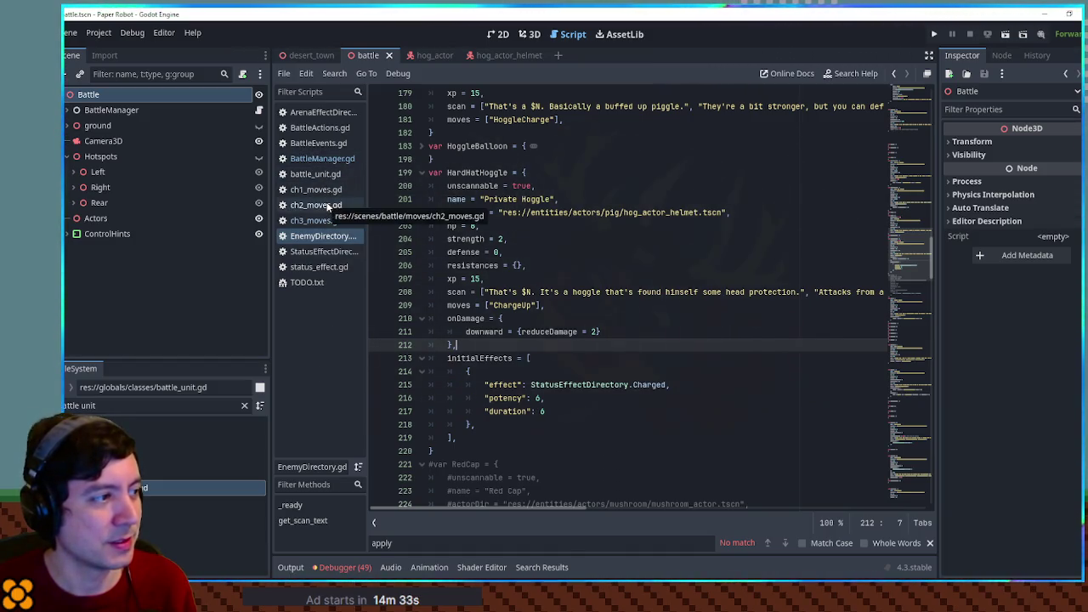
Step: Close the ch2_moves, ch1_moves and StatusEffectDirectory scripts and review status_effect's potency code
{"action": "middle_click", "coordinate": [328, 208]}
{"action": "middle_click", "coordinate": [325, 187]}
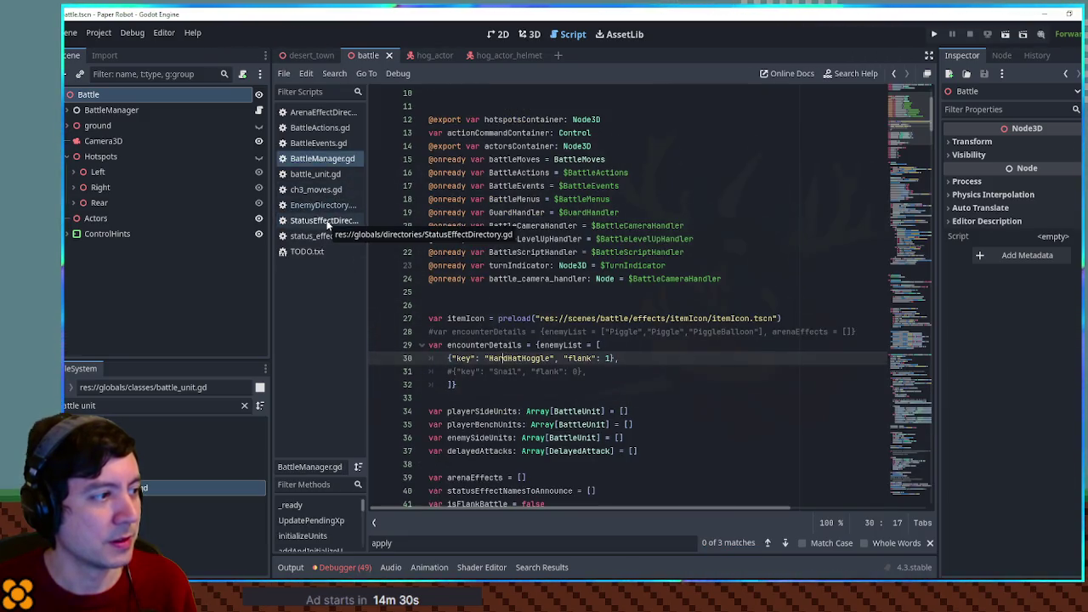
{"action": "middle_click", "coordinate": [327, 222]}
{"action": "left_click", "coordinate": [328, 223]}
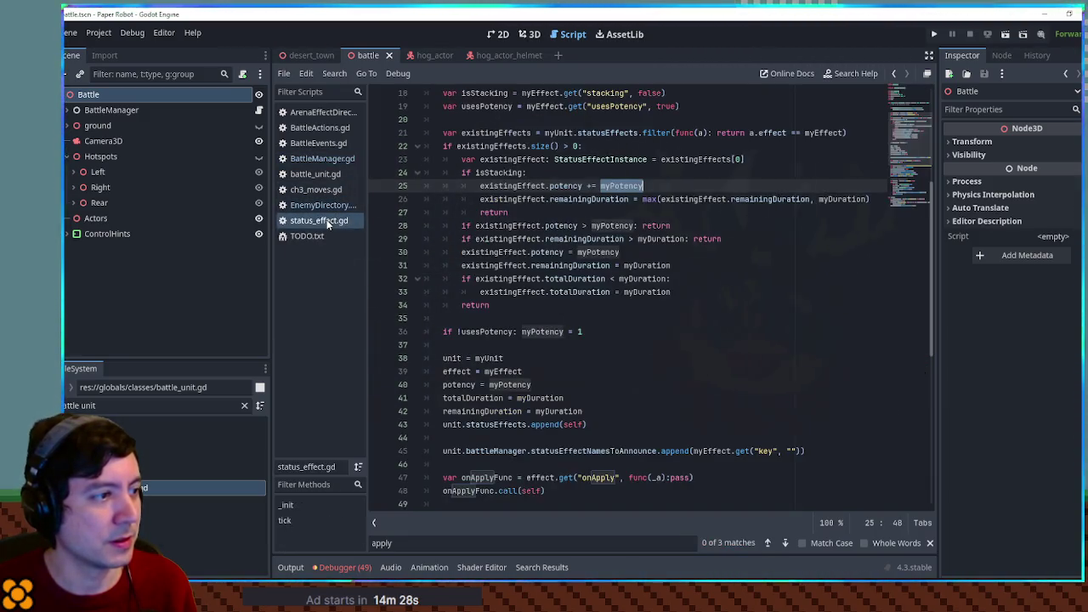
{"action": "left_click", "coordinate": [905, 94]}
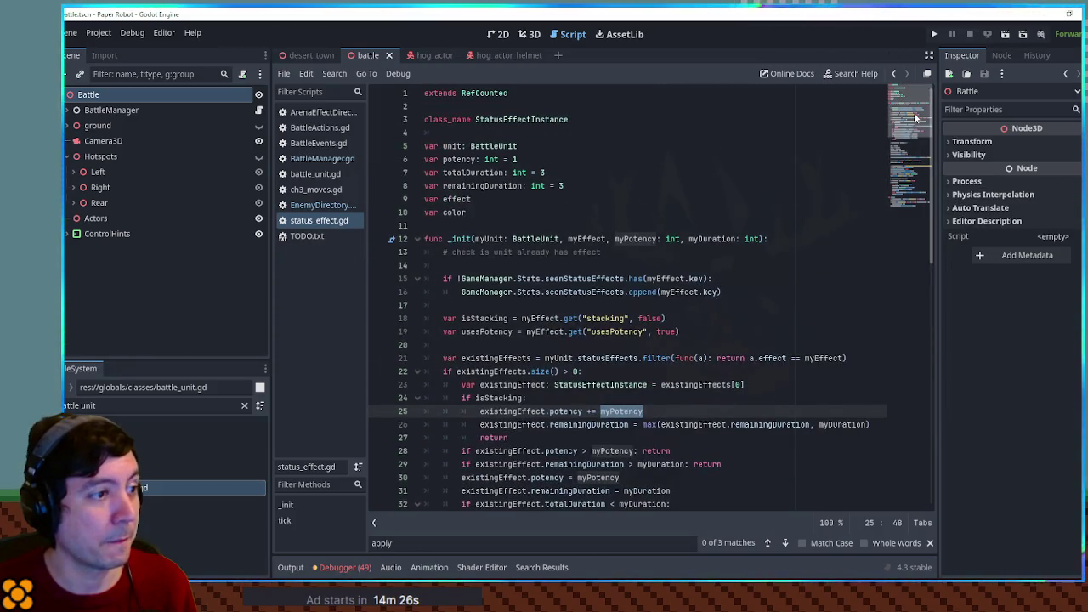
{"action": "left_click", "coordinate": [912, 205]}
{"action": "left_click_drag", "start_coordinate": [911, 205], "coordinate": [911, 166]}
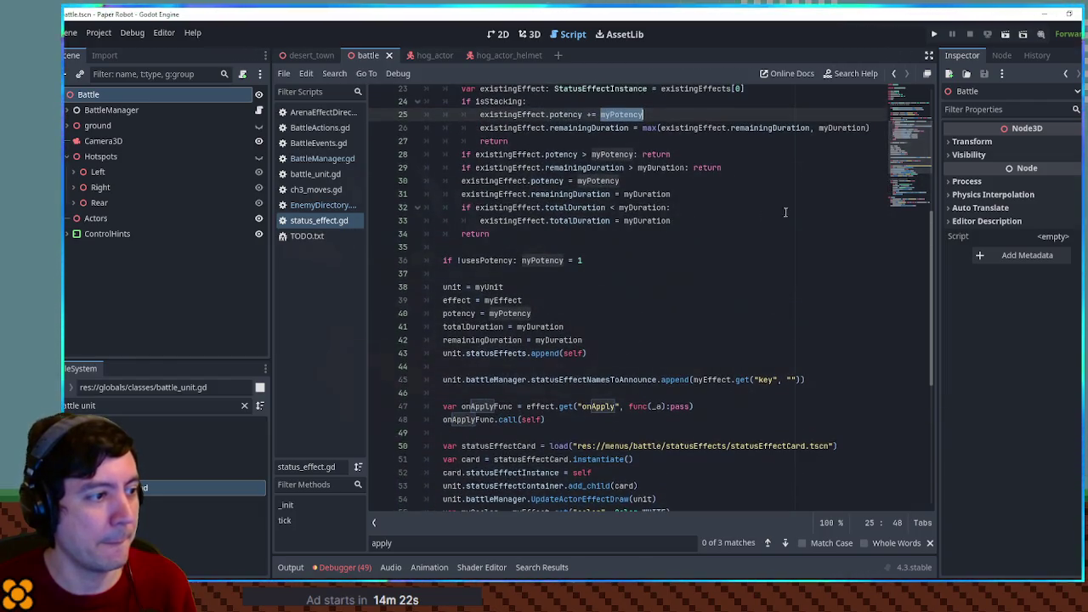
Step: Filter scripts by 'status effect car', open statusEffectCard.gd and locate the iconPotency region line
{"action": "triple_click", "coordinate": [153, 406]}
{"action": "type", "text": "status"}
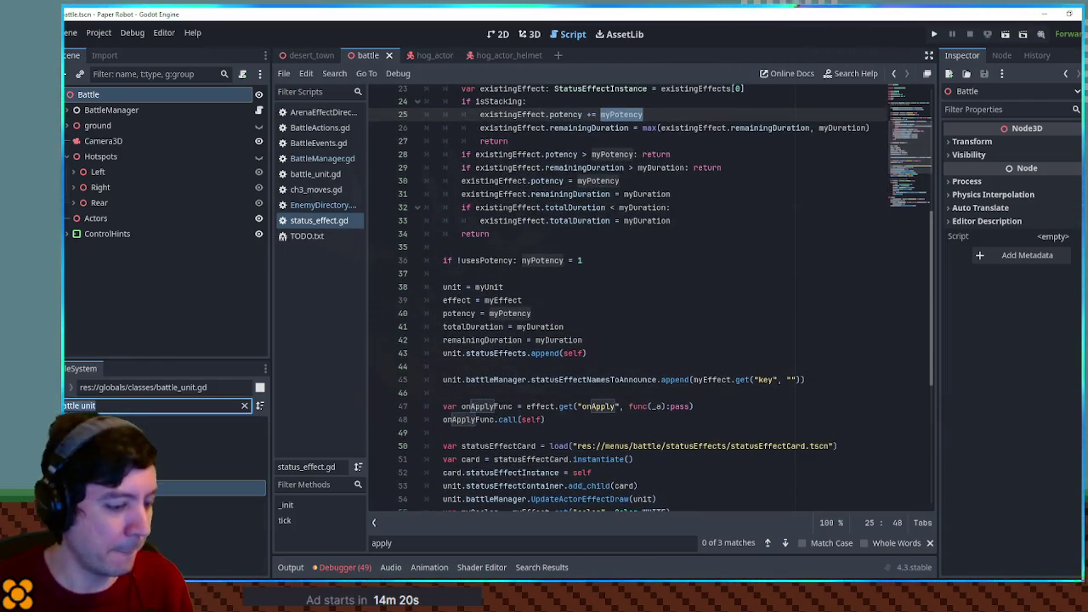
{"action": "type", "text": " effect car"}
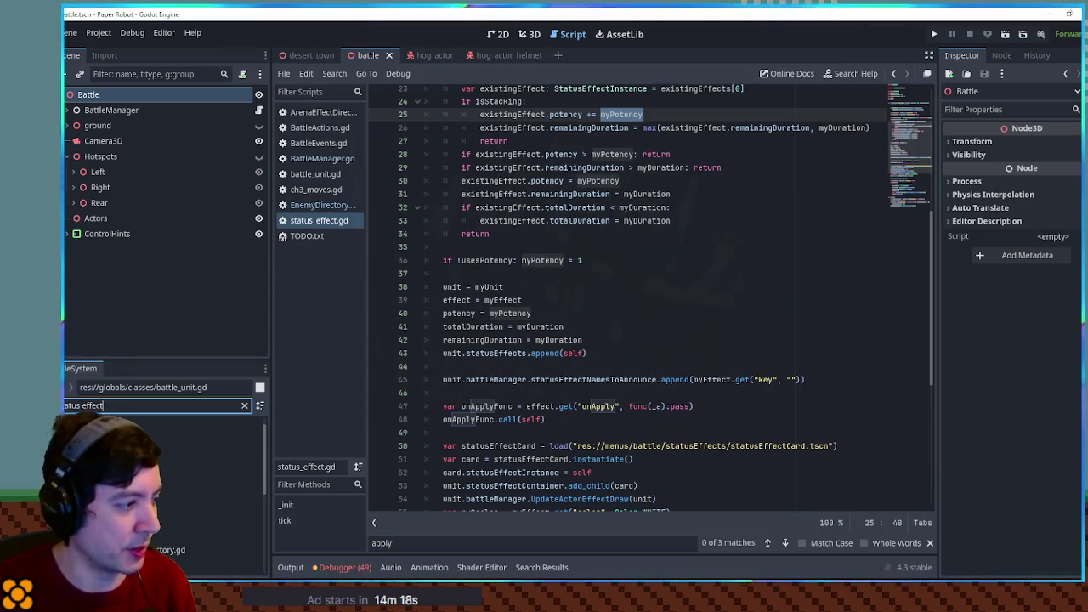
{"action": "double_click", "coordinate": [170, 503]}
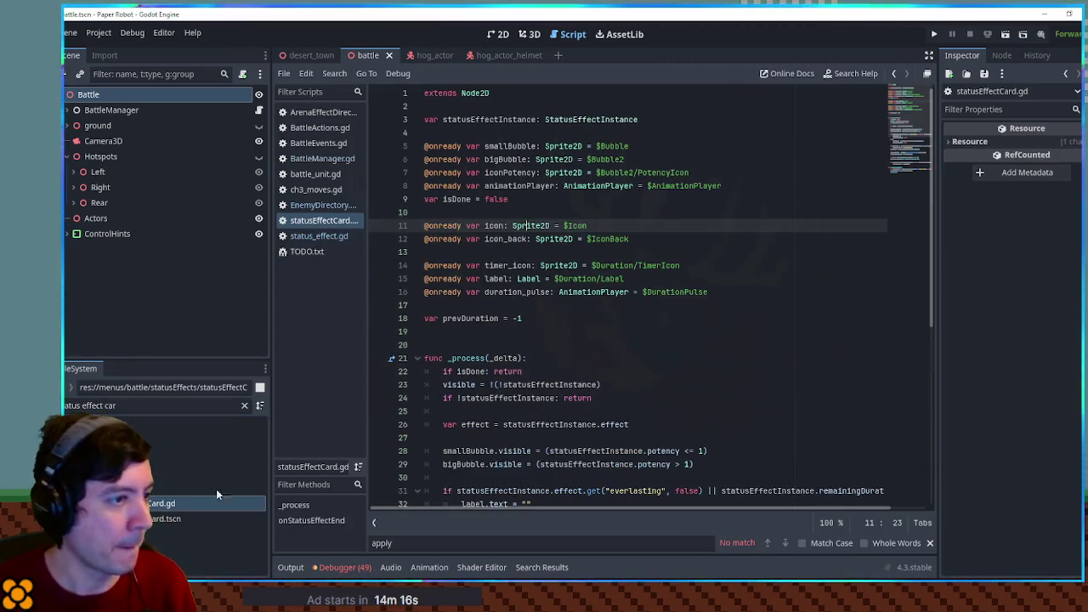
{"action": "scroll", "coordinate": [897, 126], "scroll_direction": "down", "scroll_amount": 1}
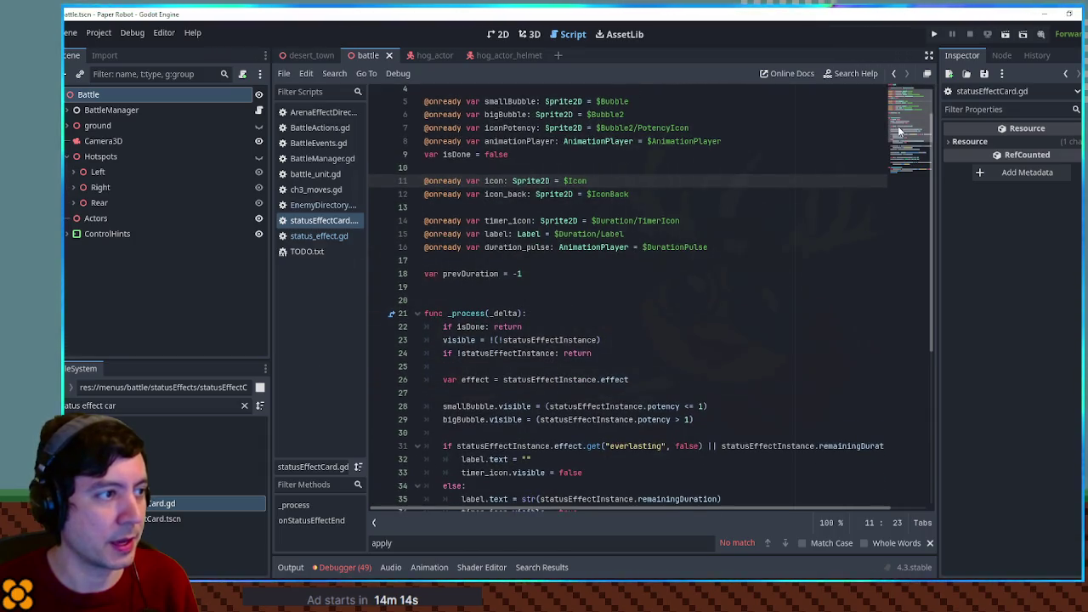
{"action": "double_click", "coordinate": [510, 128]}
{"action": "scroll", "coordinate": [620, 204], "scroll_direction": "down", "scroll_amount": 7}
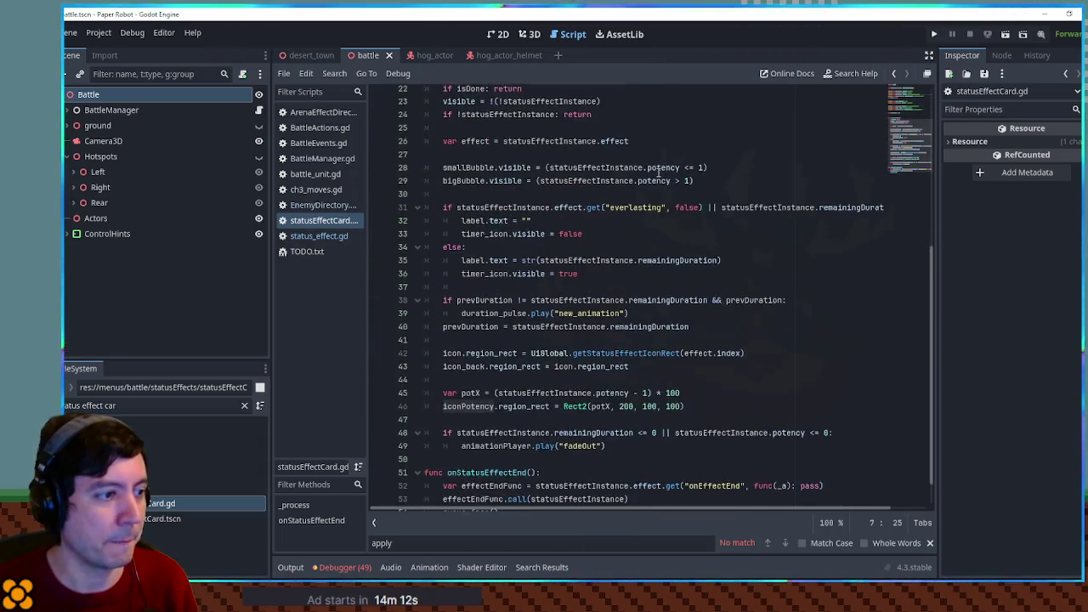
{"action": "left_click_drag", "start_coordinate": [443, 371], "coordinate": [702, 369]}
{"action": "left_click", "coordinate": [702, 369]}
Step: Check that potX is derived from statusEffectInstance.potency, and open a blank line above it
{"action": "double_click", "coordinate": [601, 371]}
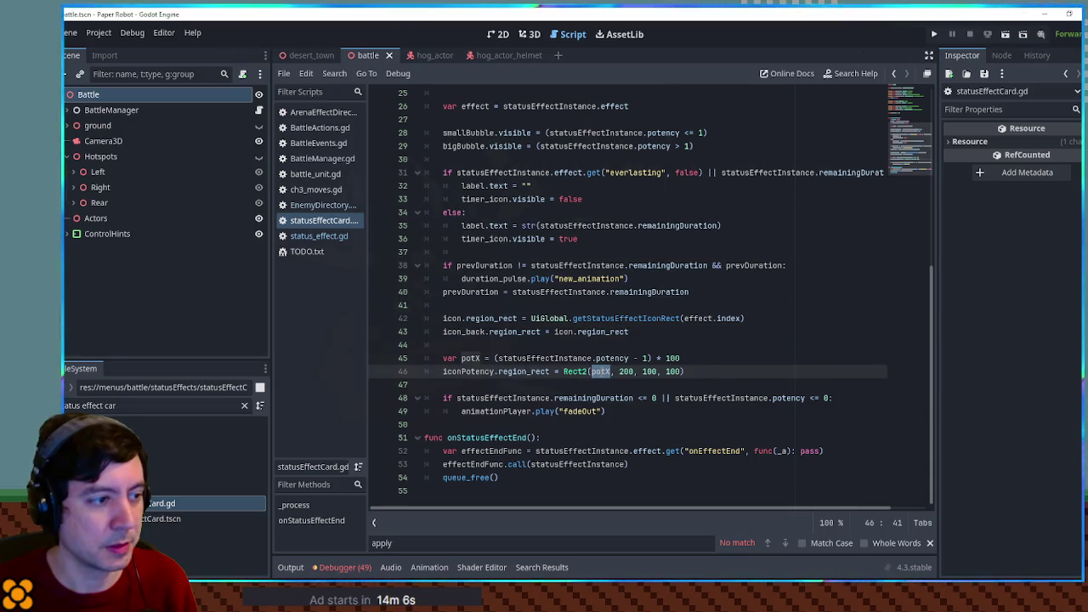
{"action": "double_click", "coordinate": [540, 358]}
{"action": "left_click_drag", "start_coordinate": [540, 357], "coordinate": [629, 358]}
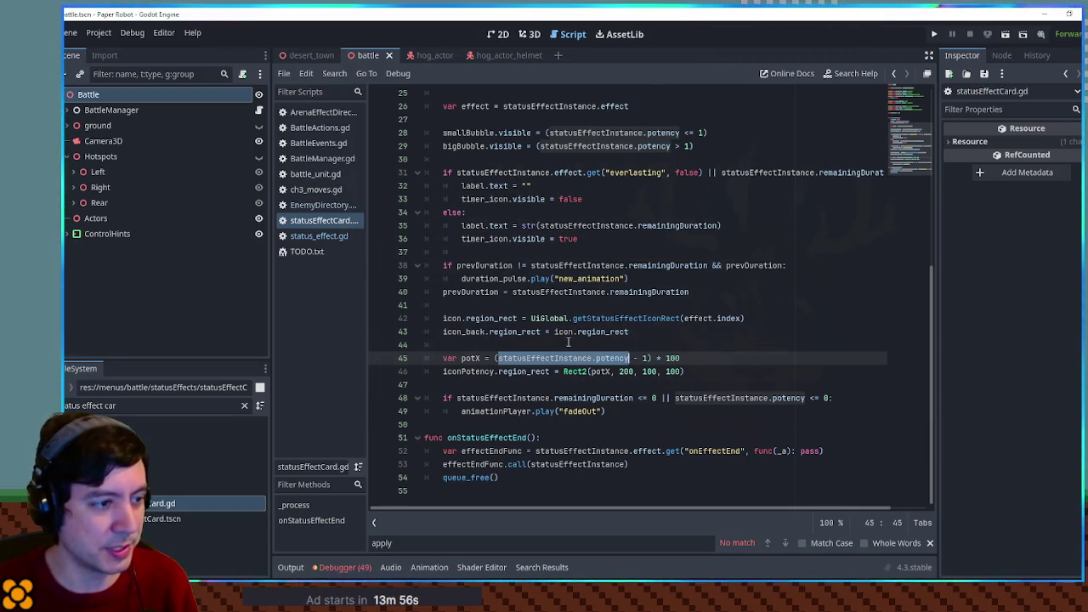
{"action": "left_click", "coordinate": [568, 342]}
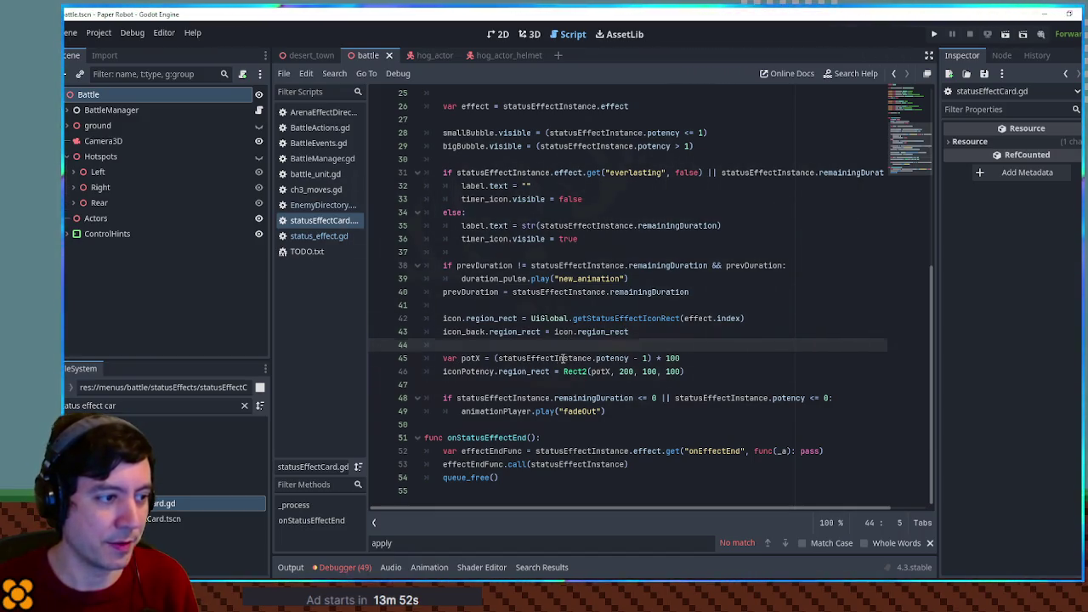
{"action": "left_click_drag", "start_coordinate": [497, 358], "coordinate": [629, 358]}
{"action": "scroll", "coordinate": [512, 276], "scroll_direction": "up", "scroll_amount": 3}
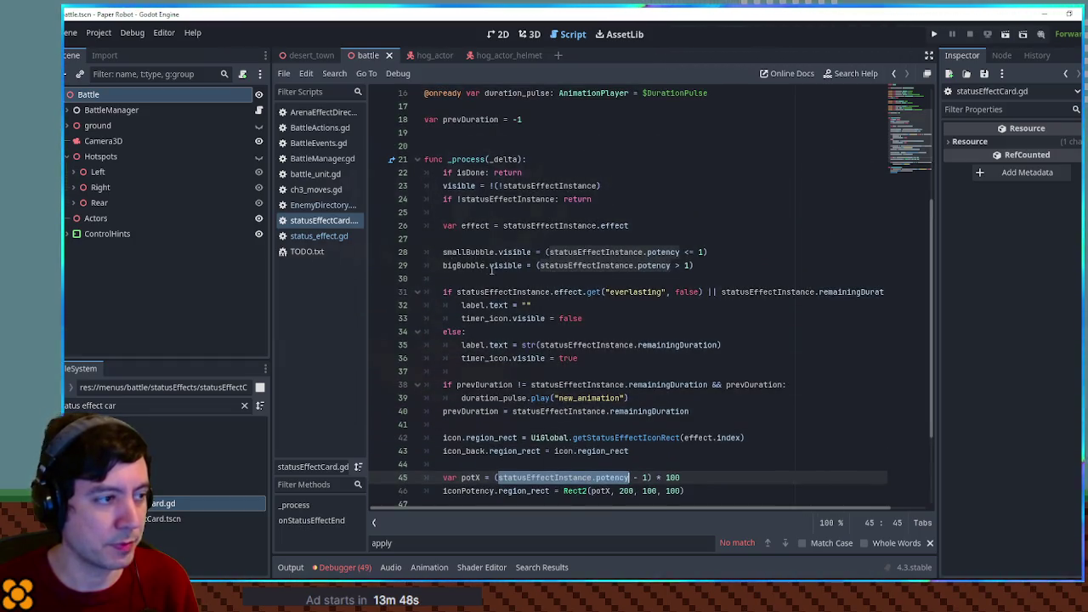
{"action": "scroll", "coordinate": [623, 268], "scroll_direction": "down", "scroll_amount": 3}
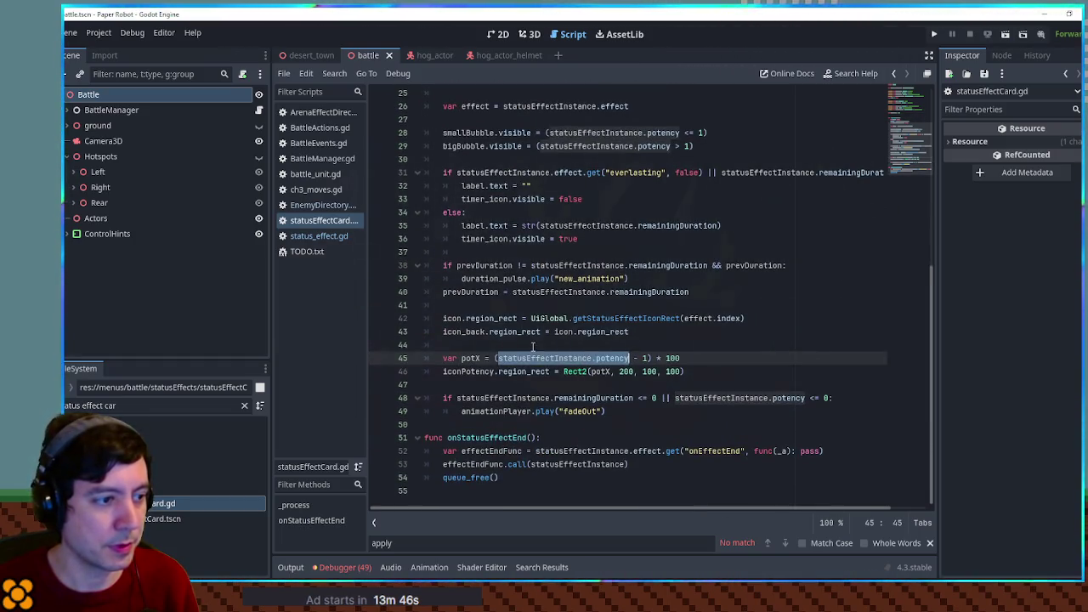
{"action": "left_click", "coordinate": [533, 346]}
{"action": "key", "text": "Return"}
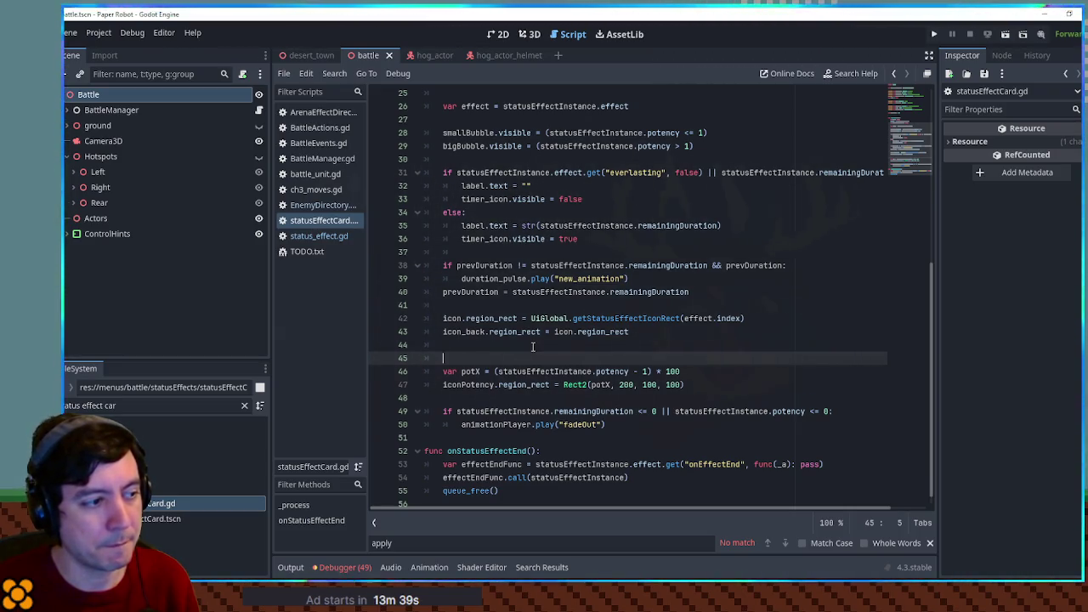
Step: Remove the stray blank line above potX and open a fresh line below the region line
{"action": "key", "text": "Delete"}
{"action": "key", "text": "Down"}
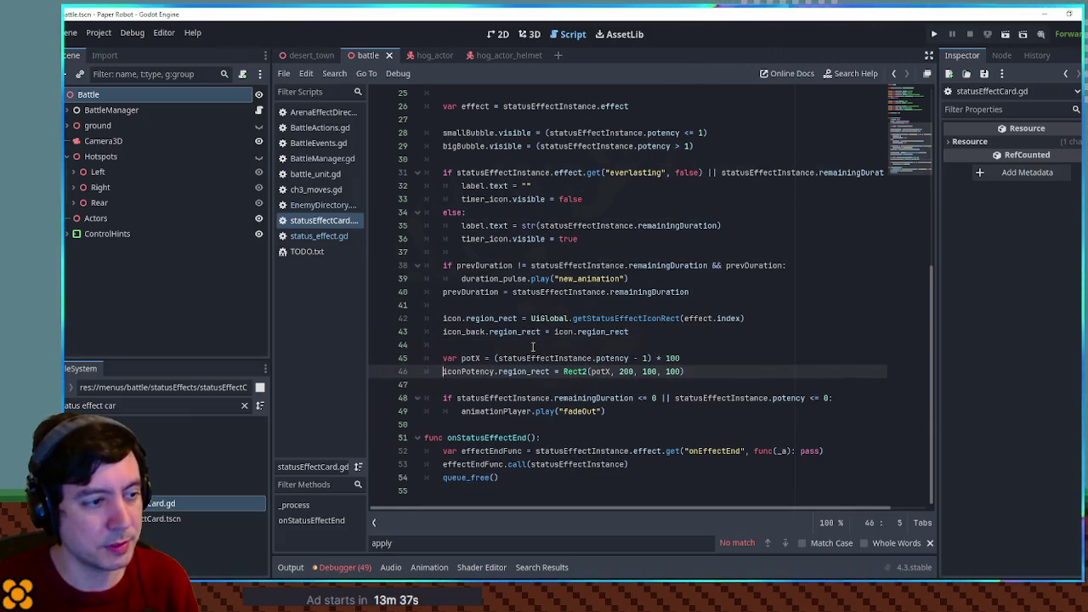
{"action": "key", "text": "Return"}
{"action": "type", "text": "if statusEffectInstance.potency"}
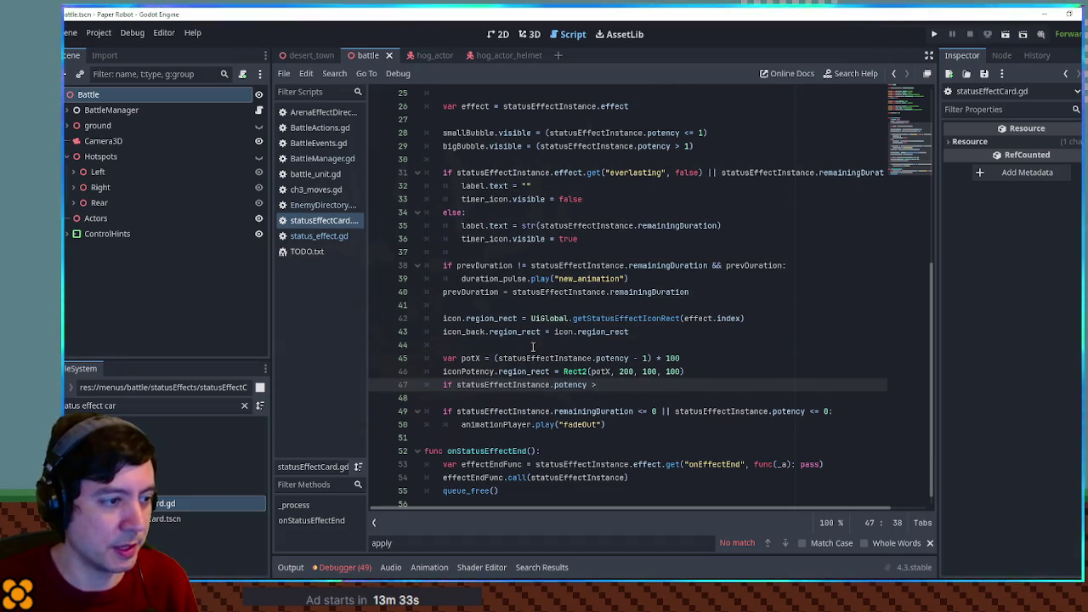
{"action": "key", "text": "Delete"}
{"action": "key", "text": "Delete"}
{"action": "key", "text": "Delete"}
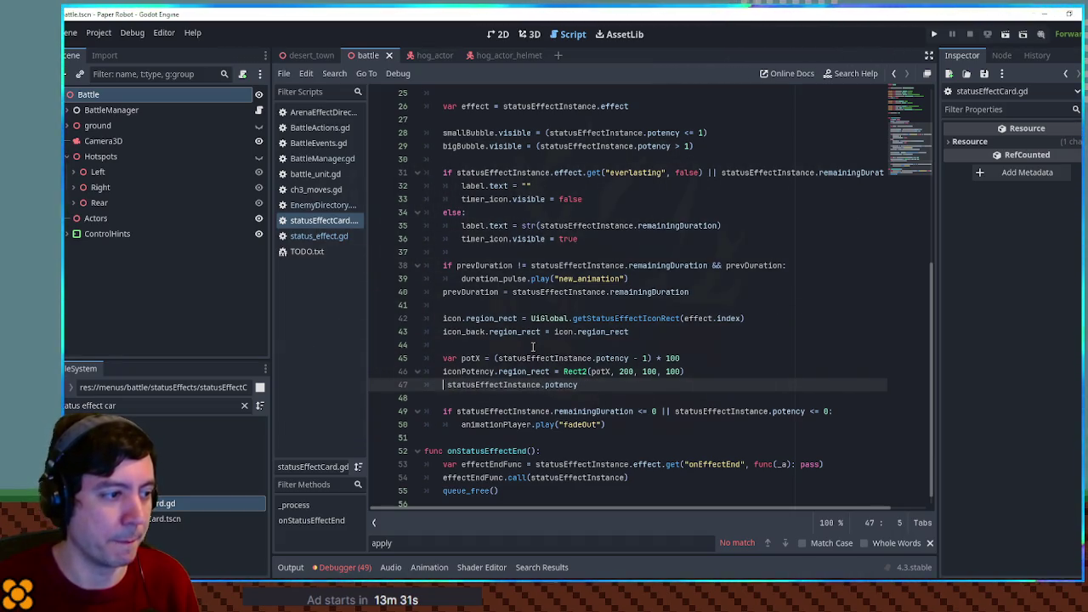
Step: Write 'iconPotency.visible = statusEffectInstance.potency <= 5' on the new line
{"action": "double_click", "coordinate": [467, 371]}
{"action": "key", "text": "ctrl+c"}
{"action": "left_click", "coordinate": [443, 385]}
{"action": "key", "text": "ctrl+v"}
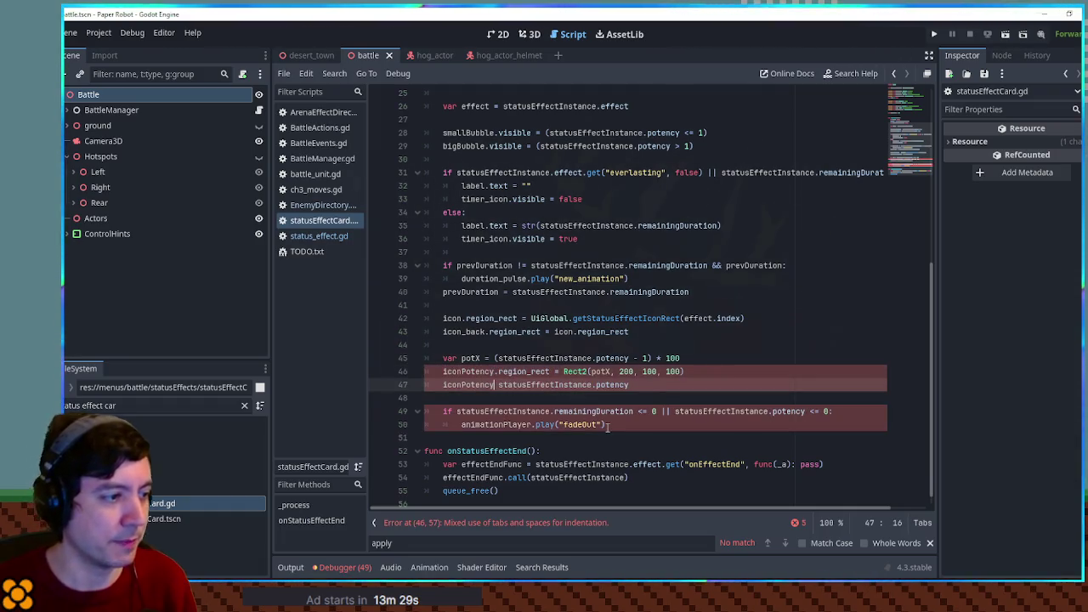
{"action": "type", "text": ".visible"}
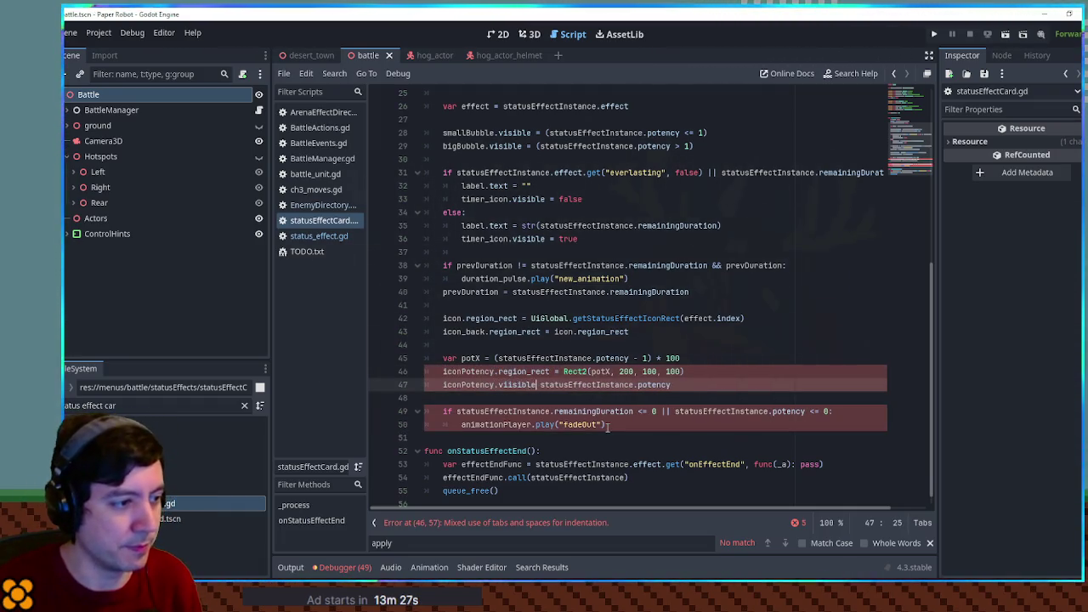
{"action": "key", "text": "ctrl+space"}
{"action": "type", "text": "="}
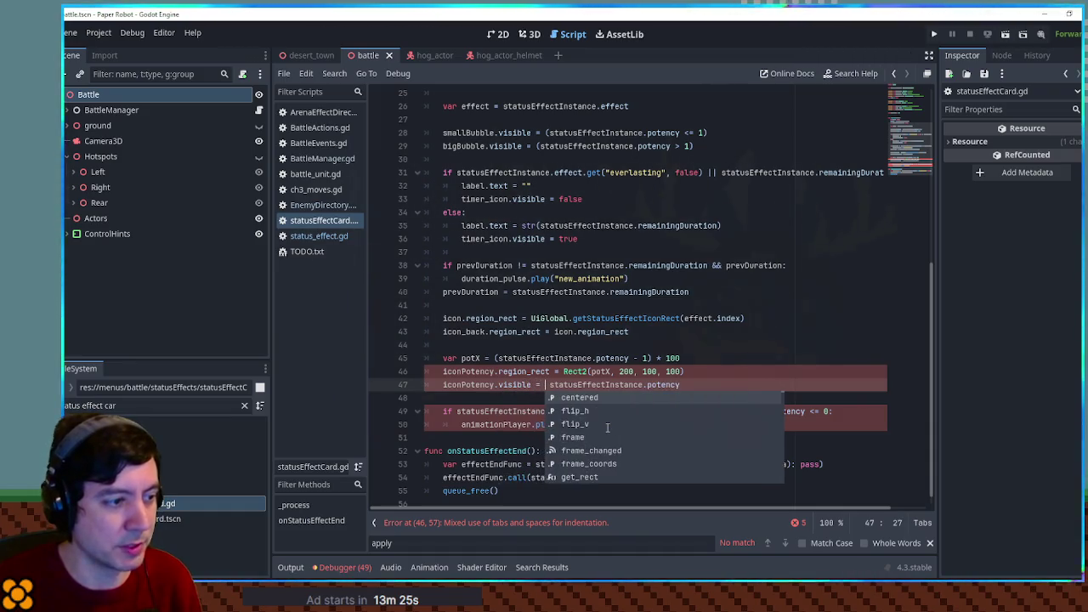
{"action": "key", "text": "End"}
{"action": "type", "text": "<= 5"}
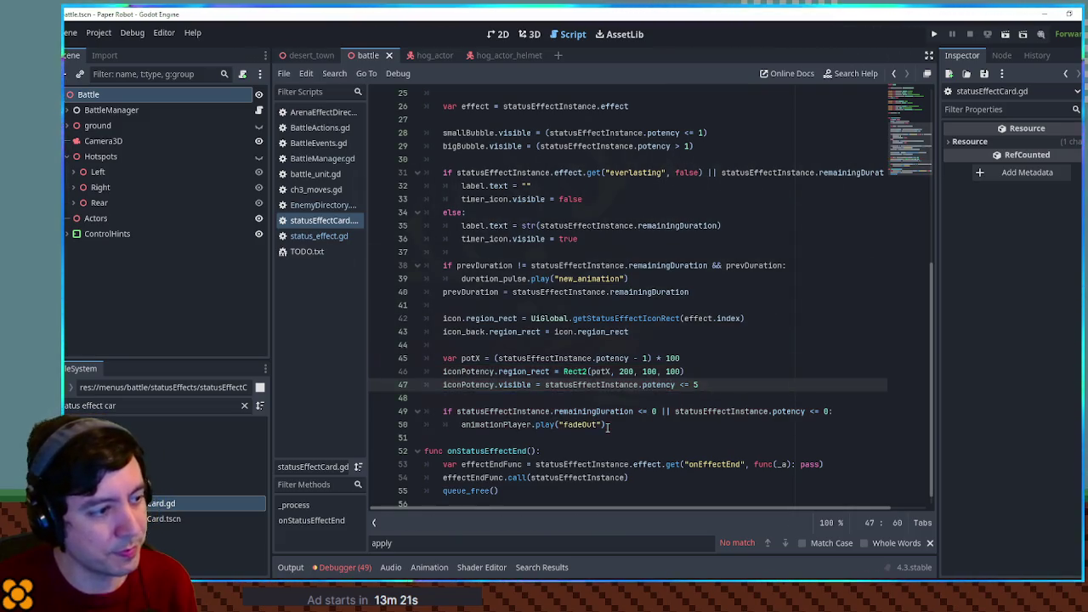
{"action": "key", "text": "Return"}
{"action": "key", "text": "Return"}
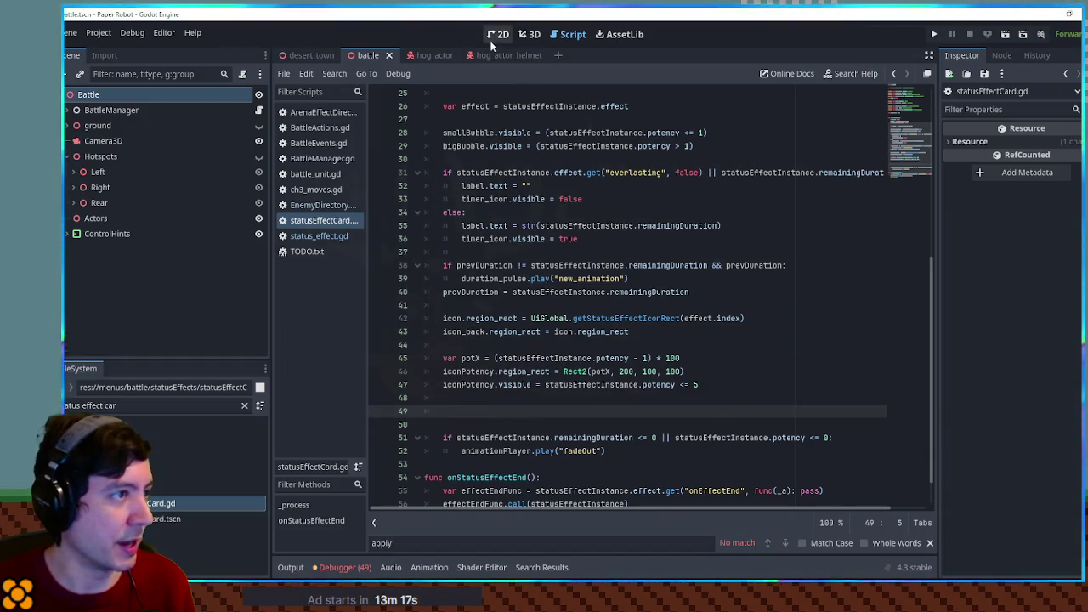
Step: Open statusEffectCard.tscn in the 2D view and duplicate the duration Label node
{"action": "double_click", "coordinate": [213, 518]}
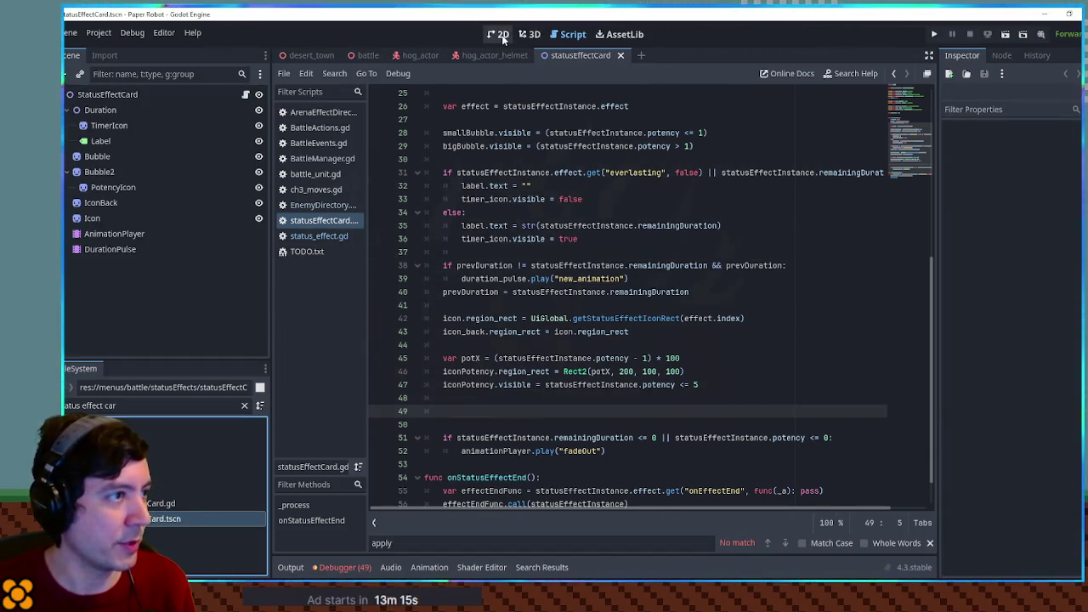
{"action": "left_click", "coordinate": [497, 34]}
{"action": "scroll", "coordinate": [679, 285], "scroll_direction": "up", "scroll_amount": 2}
{"action": "left_click", "coordinate": [701, 284]}
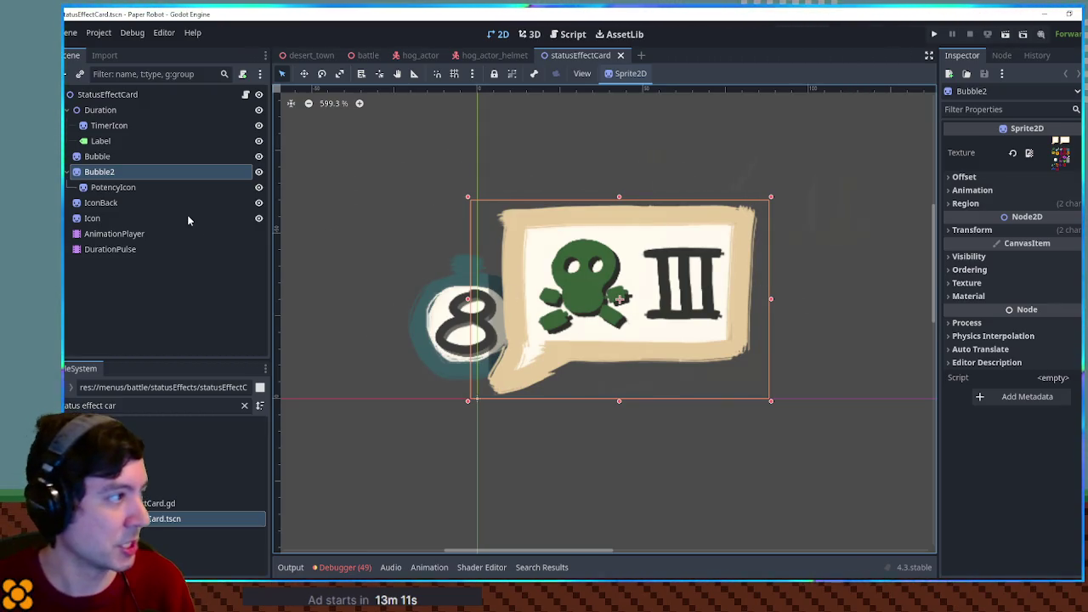
{"action": "left_click", "coordinate": [98, 142]}
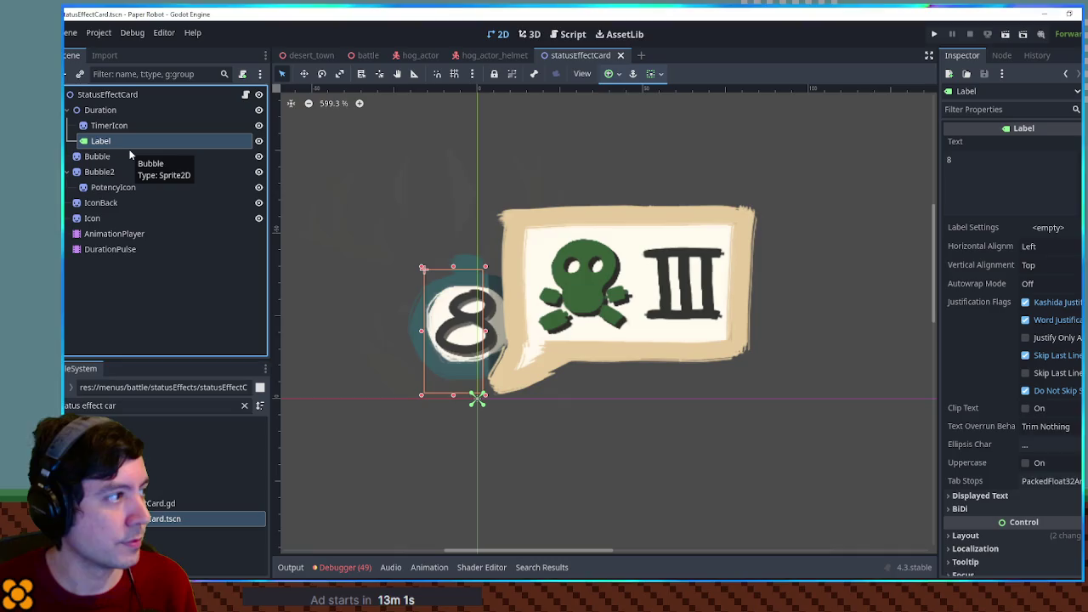
{"action": "key", "text": "ctrl+d"}
Step: Move the copy under Bubble2, place it over the III numeral, name it PotencyLabel, and save
{"action": "left_click_drag", "start_coordinate": [103, 156], "coordinate": [100, 173]}
{"action": "key", "text": "w"}
{"action": "mouse_move", "coordinate": [451, 314]}
{"action": "left_mouse_down"}
{"action": "mouse_move", "coordinate": [576, 310]}
{"action": "mouse_move", "coordinate": [672, 280]}
{"action": "left_mouse_up"}
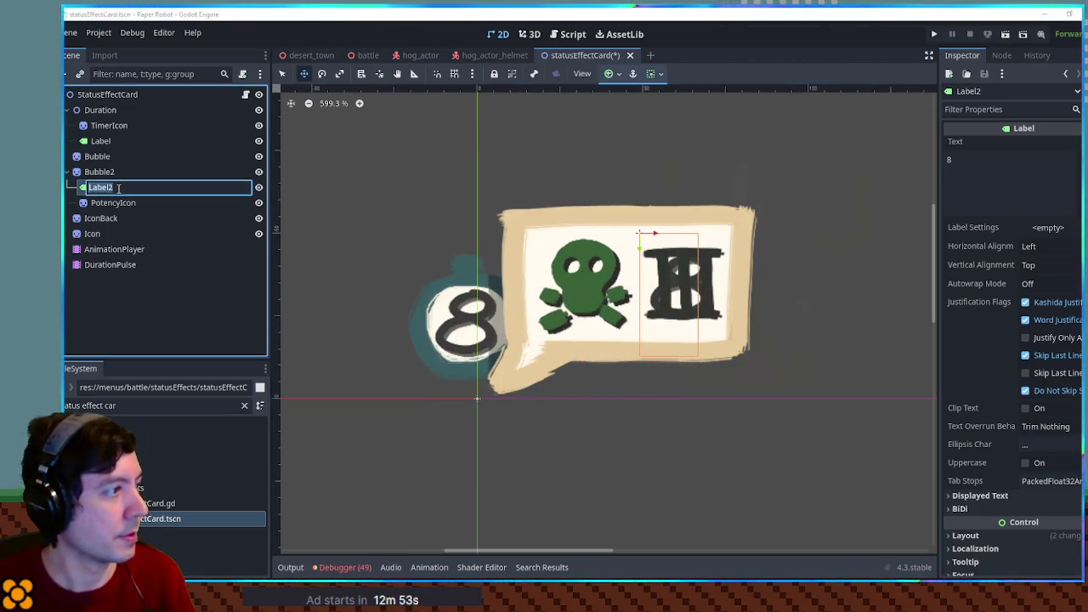
{"action": "double_click", "coordinate": [118, 188]}
{"action": "type", "text": "Potency"}
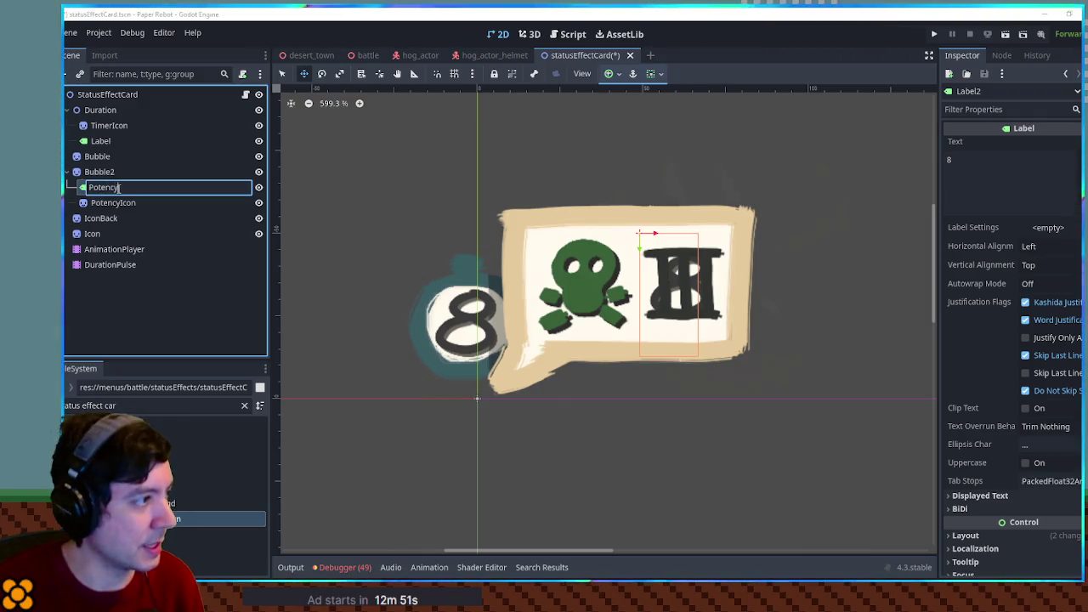
{"action": "key", "text": "Return"}
{"action": "key", "text": "ctrl+s"}
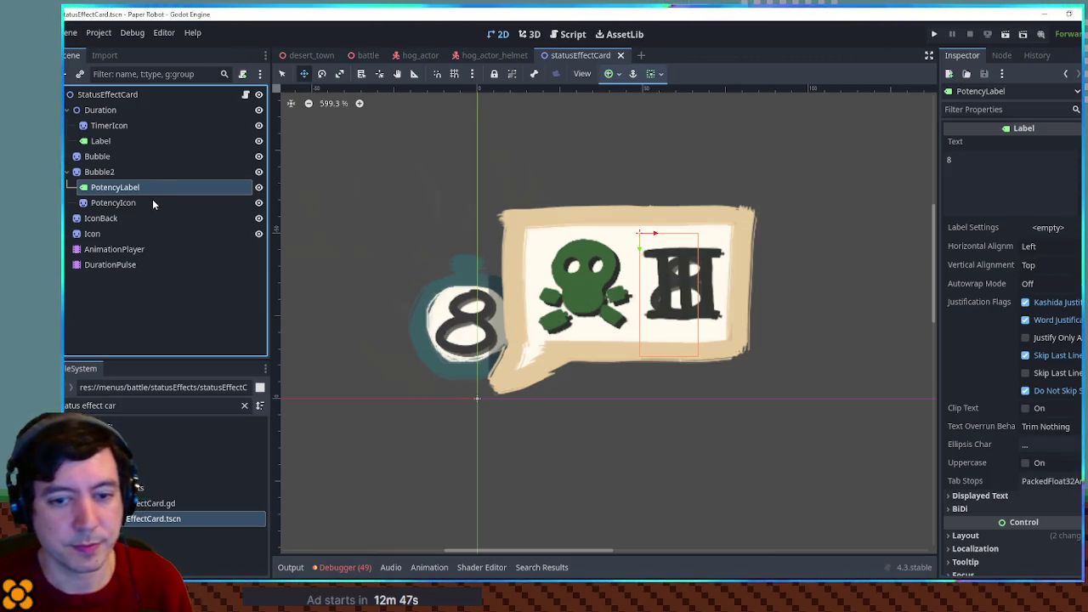
{"action": "left_click", "coordinate": [567, 34]}
{"action": "scroll", "coordinate": [507, 146], "scroll_direction": "up", "scroll_amount": 8}
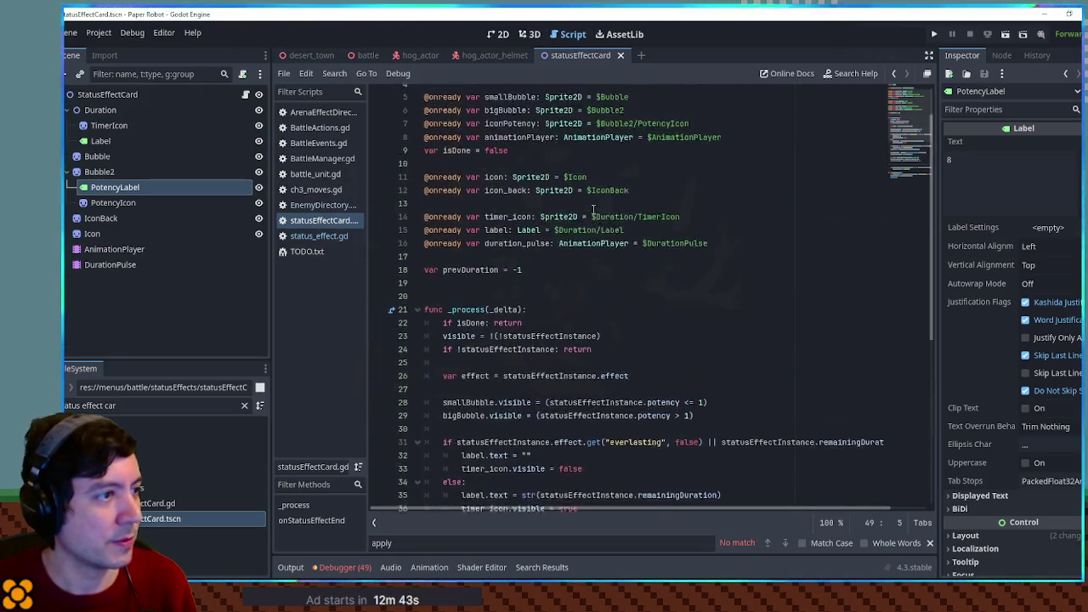
{"action": "mouse_move", "coordinate": [120, 187]}
{"action": "left_mouse_down"}
{"action": "mouse_move", "coordinate": [473, 213]}
{"action": "mouse_move", "coordinate": [433, 216]}
{"action": "mouse_move", "coordinate": [433, 252]}
{"action": "mouse_move", "coordinate": [527, 249]}
{"action": "left_mouse_up"}
{"action": "double_click", "coordinate": [514, 251]}
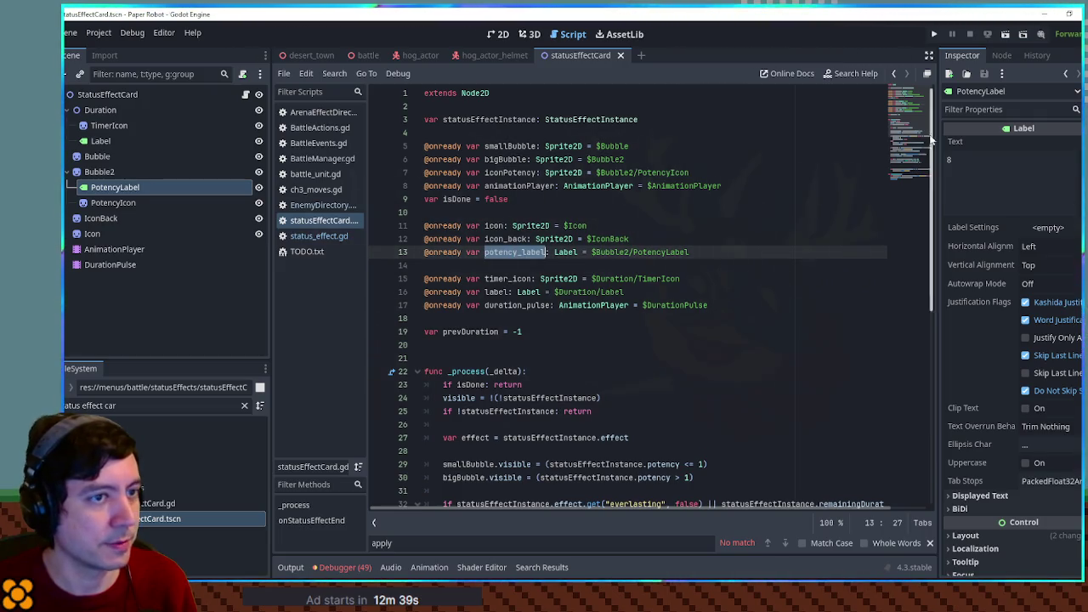
{"action": "scroll", "coordinate": [478, 411], "scroll_direction": "down", "scroll_amount": 8}
Step: Add a potency_label visibility line so it shows when potency is above 5
{"action": "left_click", "coordinate": [465, 357]}
{"action": "left_click_drag", "start_coordinate": [495, 345], "coordinate": [698, 345]}
{"action": "key", "text": "ctrl+c"}
{"action": "left_click", "coordinate": [678, 358]}
{"action": "key", "text": "ctrl+v"}
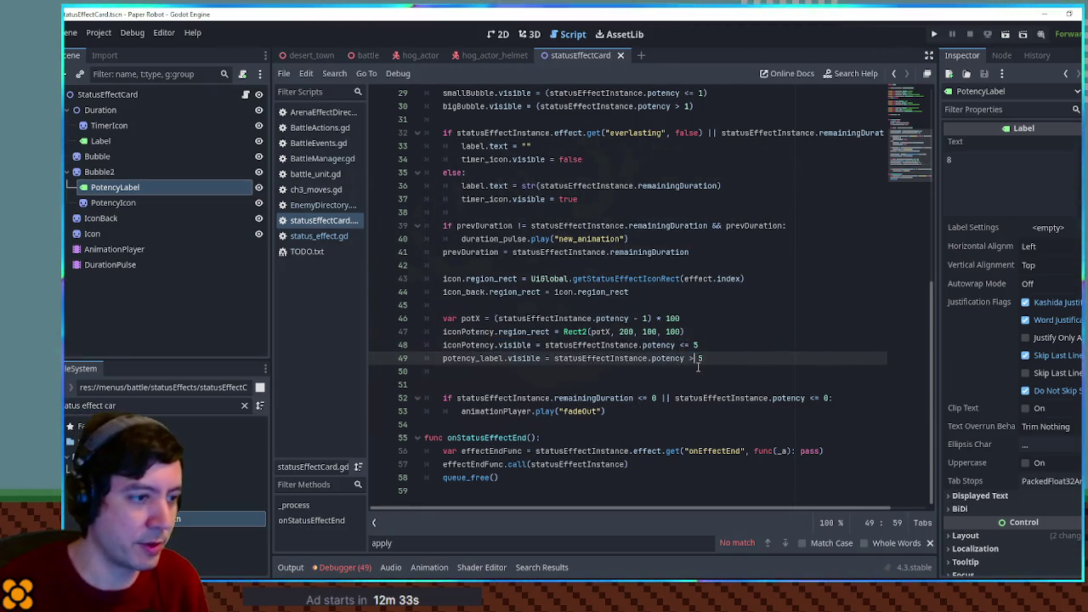
{"action": "key", "text": "Return"}
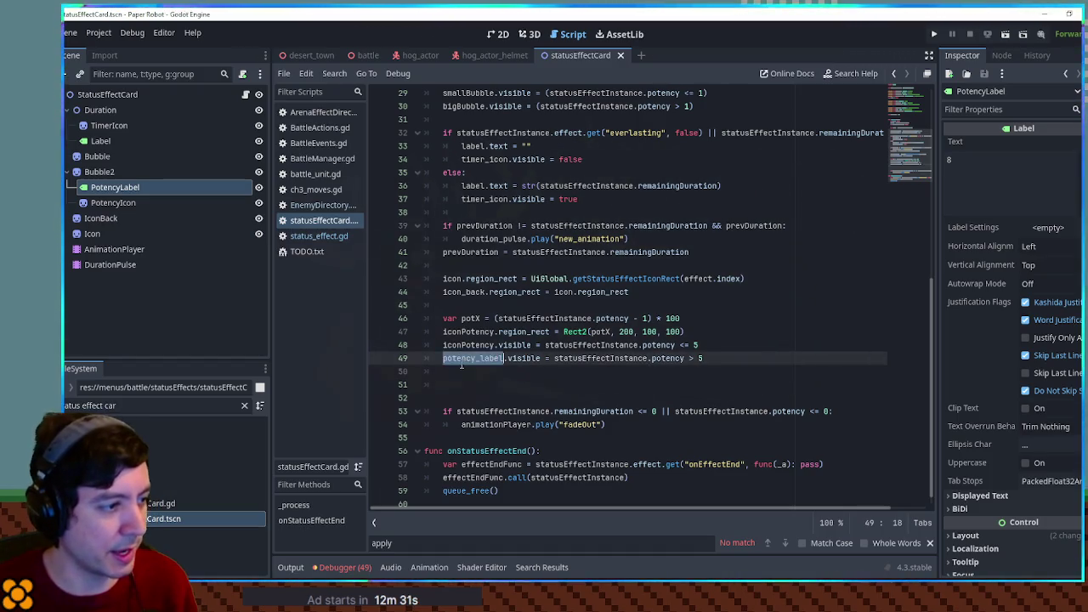
Step: Set potency_label.text = str(statusEffectInstance.potency), then run the battle scene
{"action": "type", "text": "potency_label.text ="}
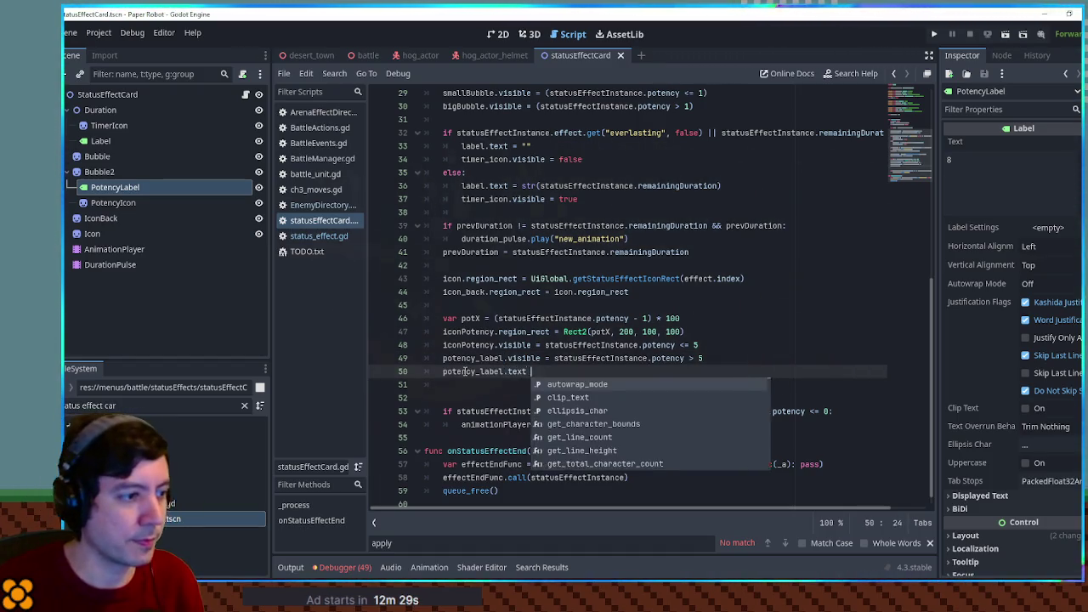
{"action": "left_click", "coordinate": [564, 318]}
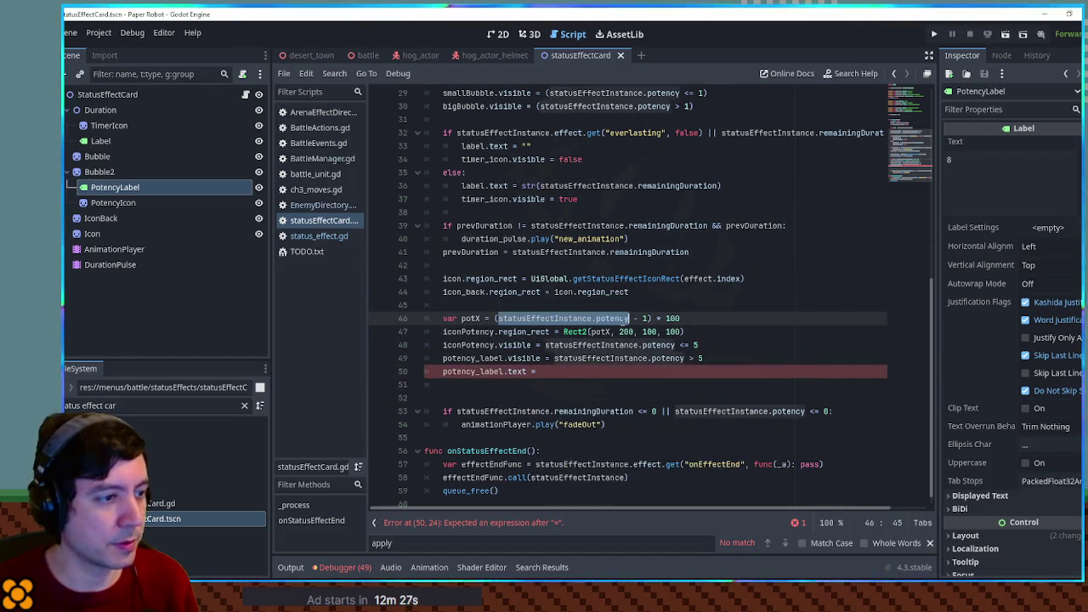
{"action": "left_click", "coordinate": [564, 371]}
{"action": "type", "text": "str(statusEffectInstance.potency)"}
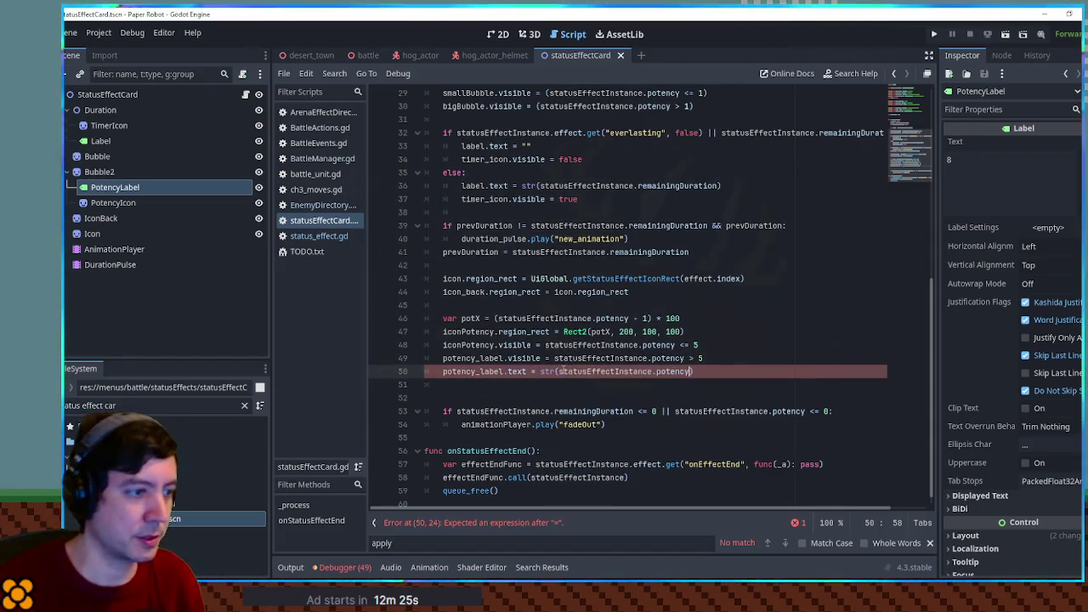
{"action": "left_click", "coordinate": [368, 55]}
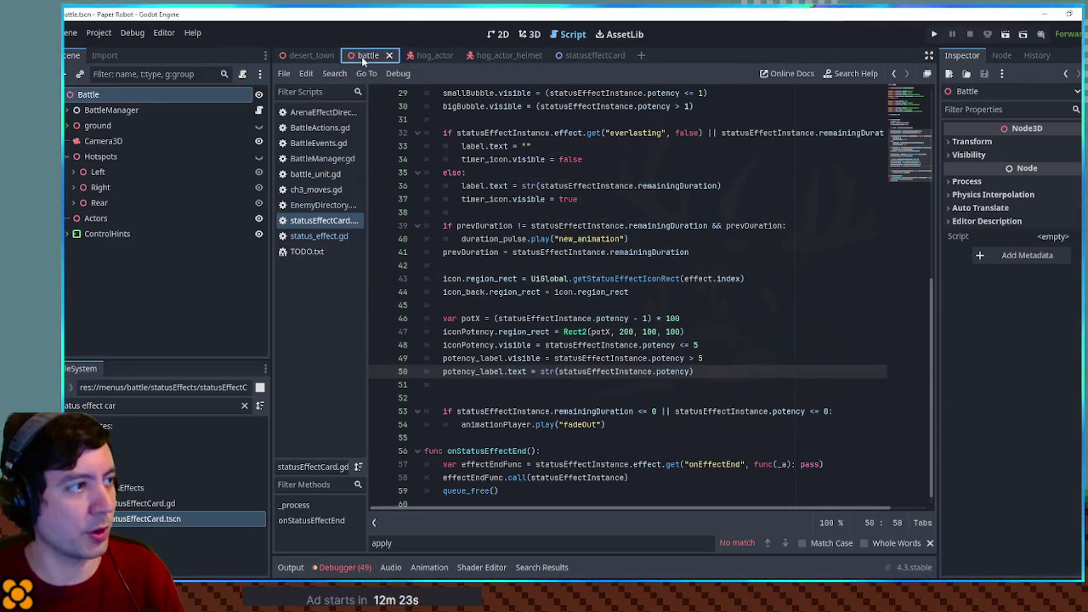
{"action": "key", "text": "F6"}
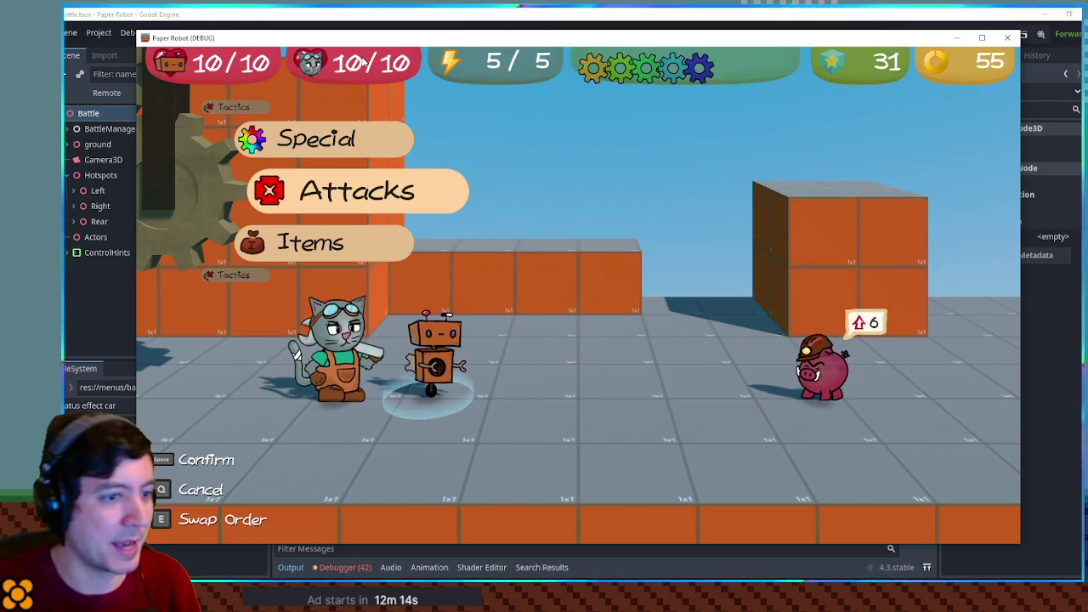
Step: Skip the robot's and cat's turns via Tactics > Skip turn while the hog's charge climbs to 10
{"action": "key", "text": "Up"}
{"action": "key", "text": "Up"}
{"action": "key", "text": "space"}
{"action": "key", "text": "Up"}
{"action": "key", "text": "space"}
{"action": "key", "text": "Up"}
{"action": "key", "text": "space"}
{"action": "key", "text": "Up"}
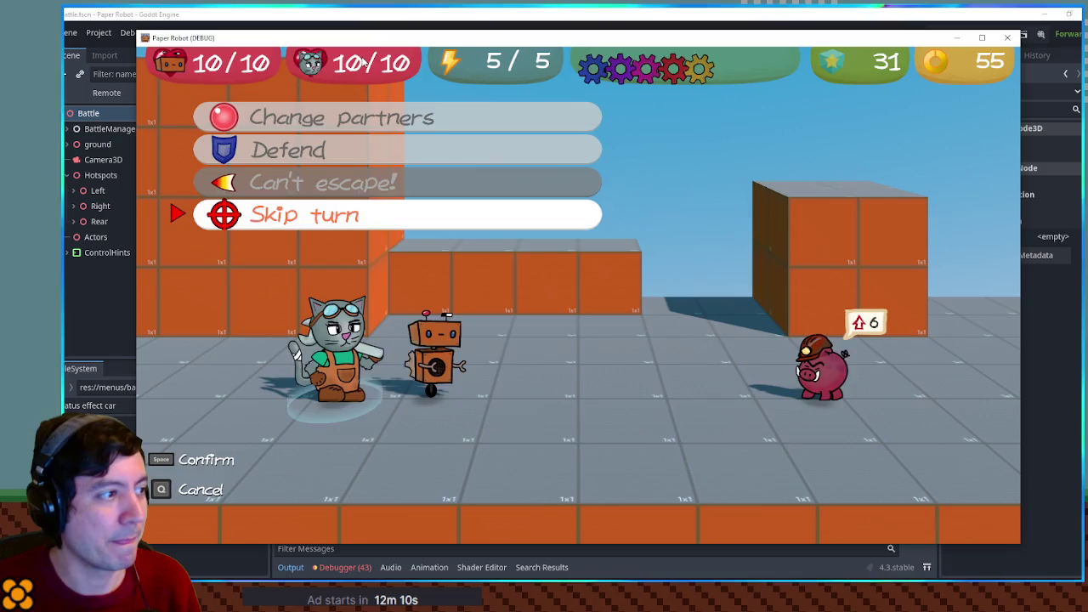
{"action": "key", "text": "space"}
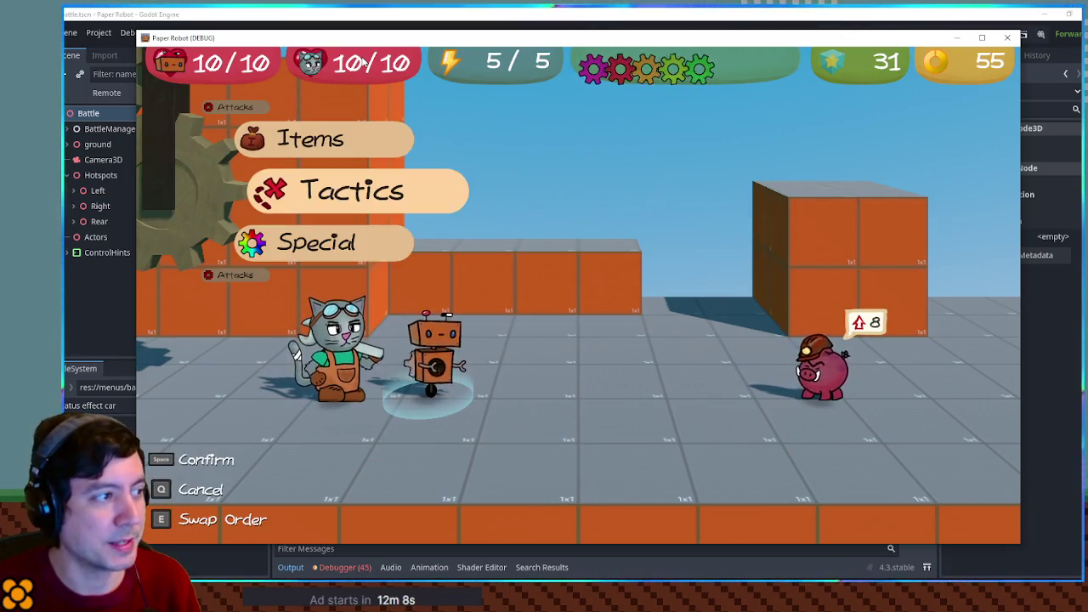
{"action": "key", "text": "space"}
{"action": "key", "text": "Up"}
{"action": "key", "text": "space"}
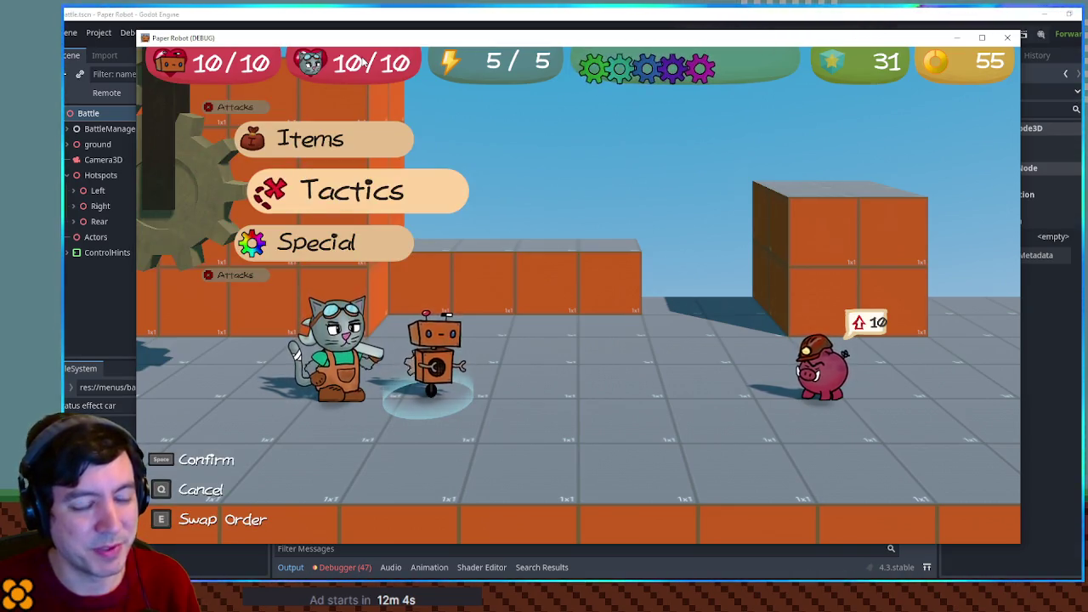
{"action": "left_click", "coordinate": [502, 12]}
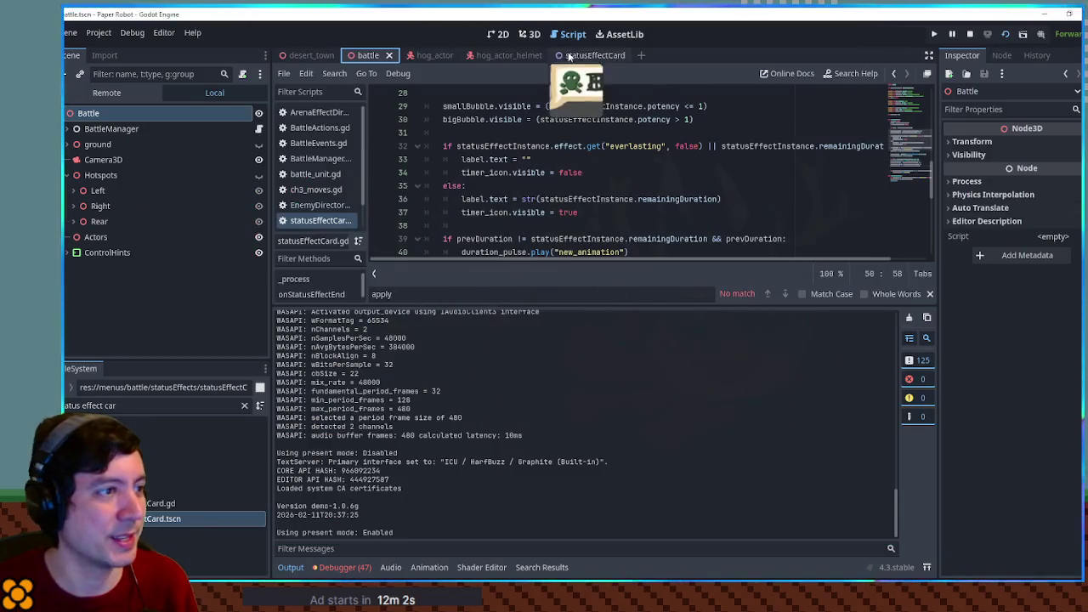
Step: Nudge PotencyLabel about 12 px left in the statusEffectCard scene
{"action": "left_click", "coordinate": [594, 56]}
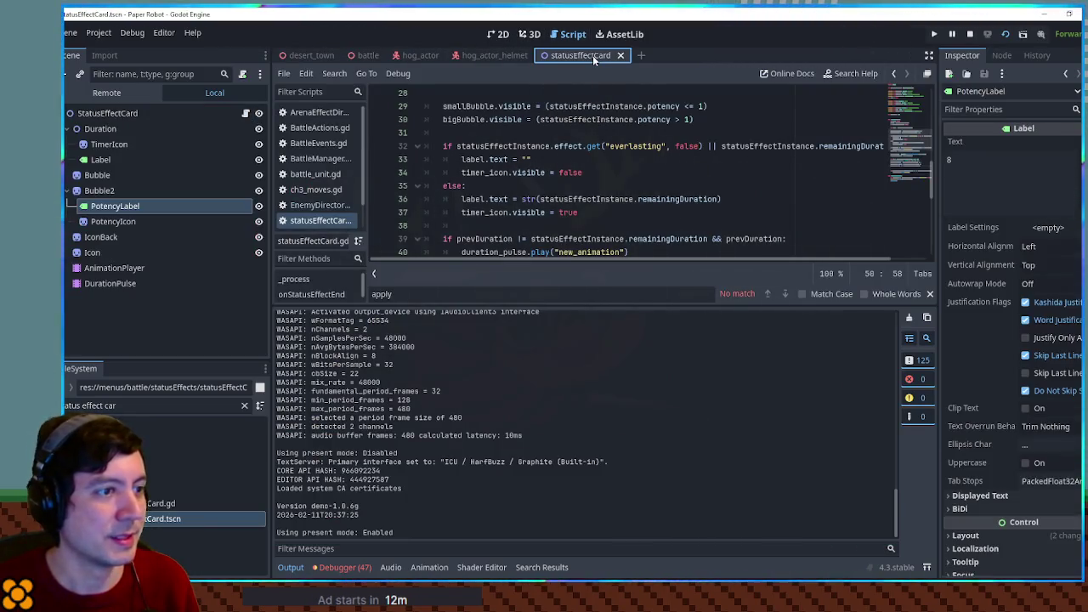
{"action": "left_click", "coordinate": [499, 34]}
{"action": "left_click_drag", "start_coordinate": [682, 268], "coordinate": [672, 267]}
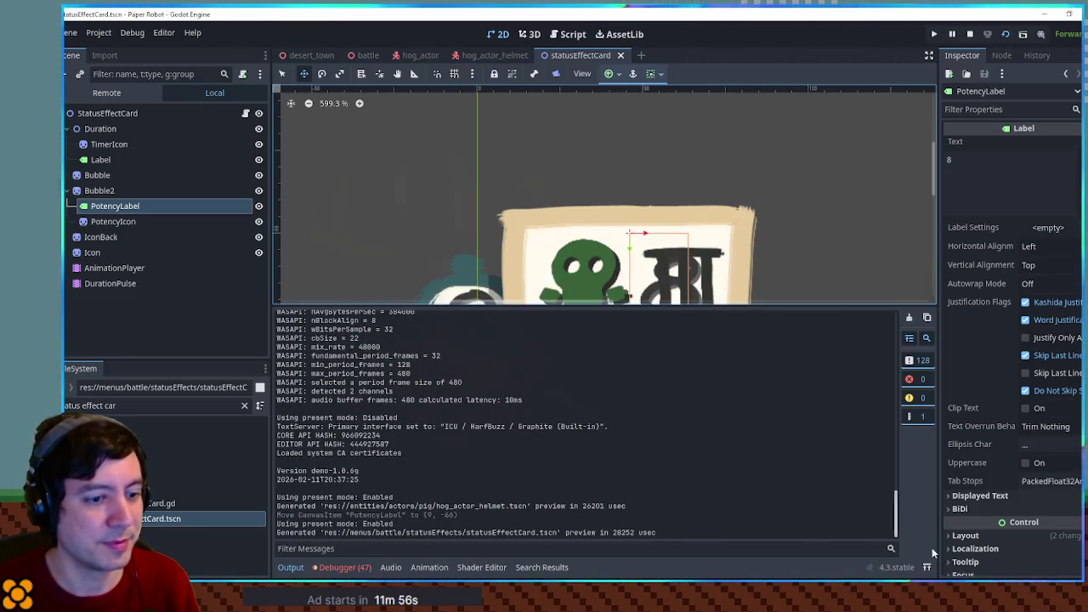
{"action": "key", "text": "alt+Tab"}
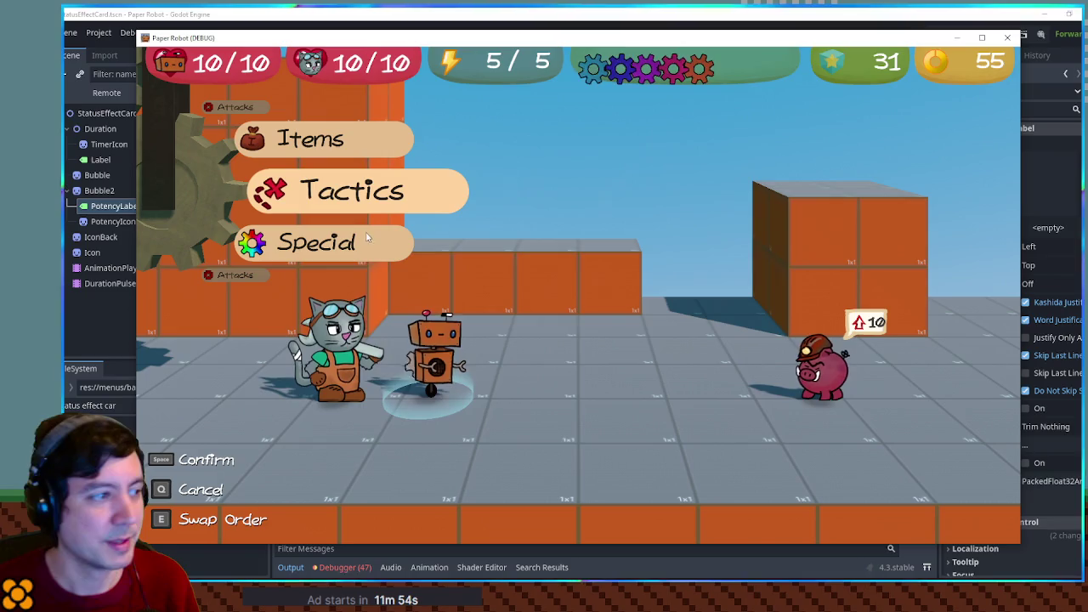
Step: Keep skipping the robot's and cat's turns until the hog's charge reaches 24, then close the game
{"action": "key", "text": "Up"}
{"action": "key", "text": "Down"}
{"action": "key", "text": "space"}
{"action": "key", "text": "space"}
{"action": "key", "text": "space"}
{"action": "key", "text": "space"}
{"action": "key", "text": "space"}
{"action": "key", "text": "space"}
{"action": "key", "text": "space"}
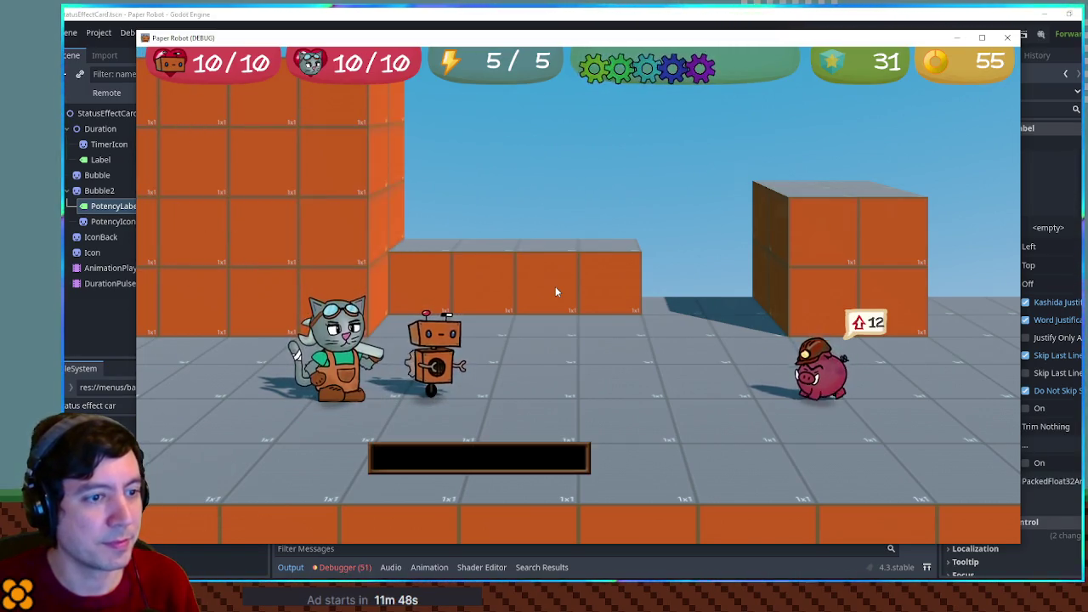
{"action": "key", "text": "space"}
{"action": "key", "text": "q"}
{"action": "key", "text": "space"}
{"action": "key", "text": "Up"}
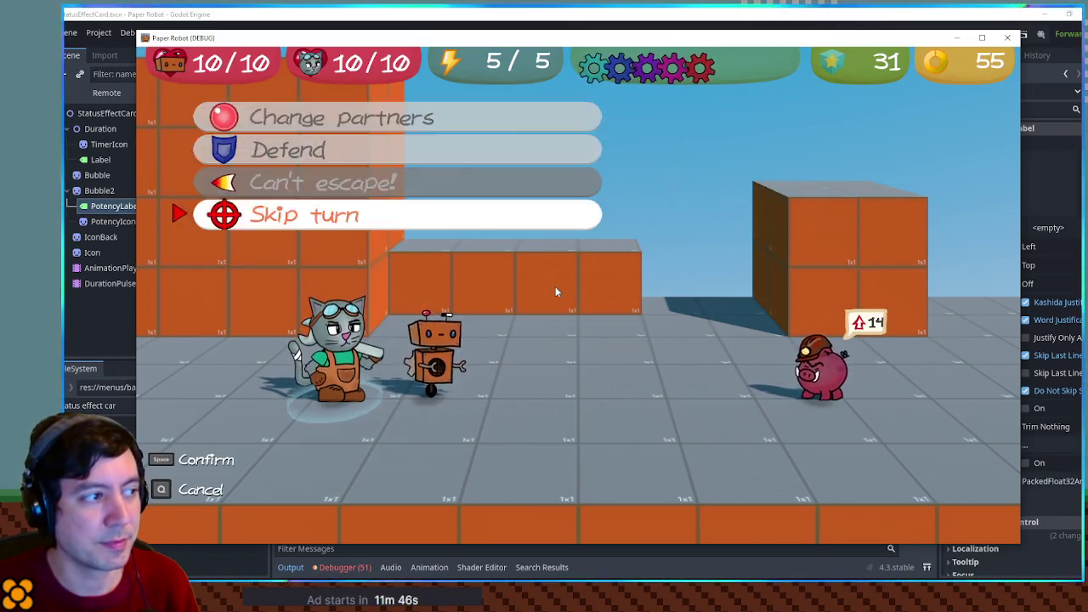
{"action": "key", "text": "space"}
{"action": "key", "text": "space"}
{"action": "key", "text": "q"}
{"action": "key", "text": "space"}
{"action": "key", "text": "space"}
{"action": "key", "text": "space"}
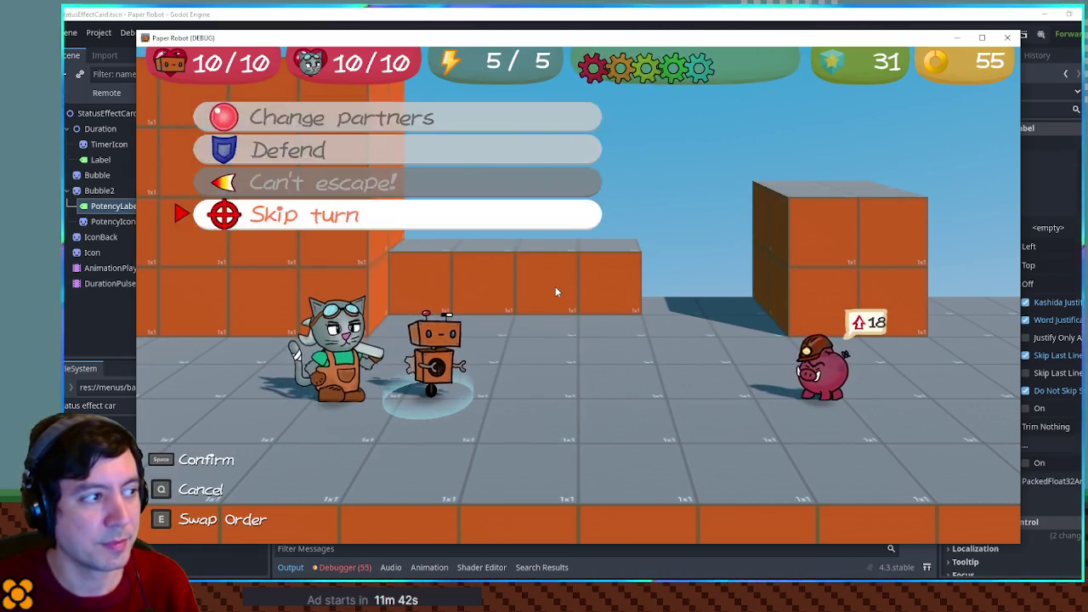
{"action": "key", "text": "space"}
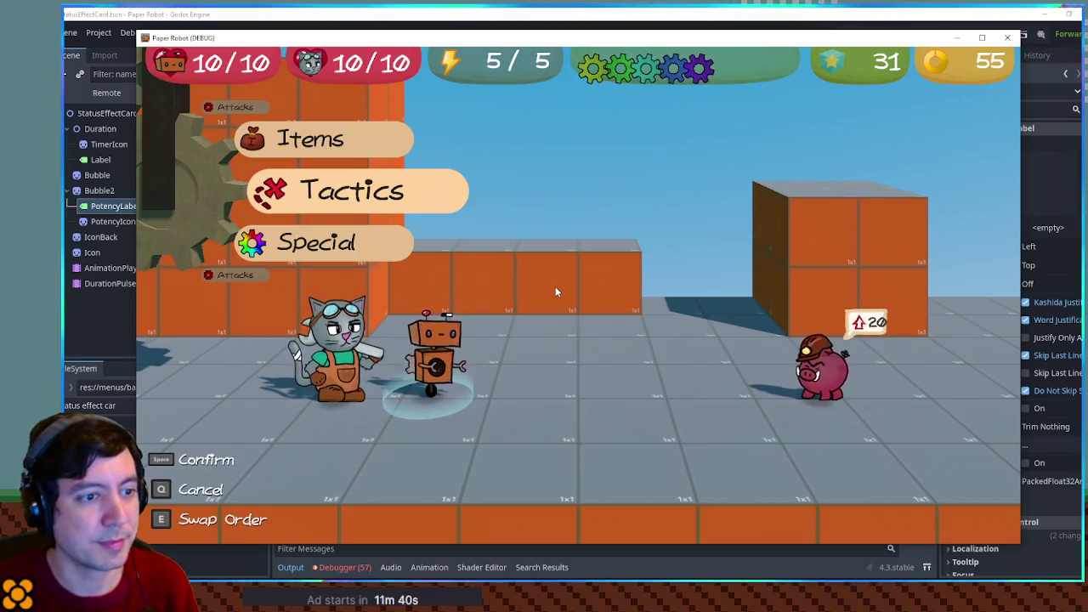
{"action": "key", "text": "e"}
{"action": "key", "text": "space"}
{"action": "key", "text": "space"}
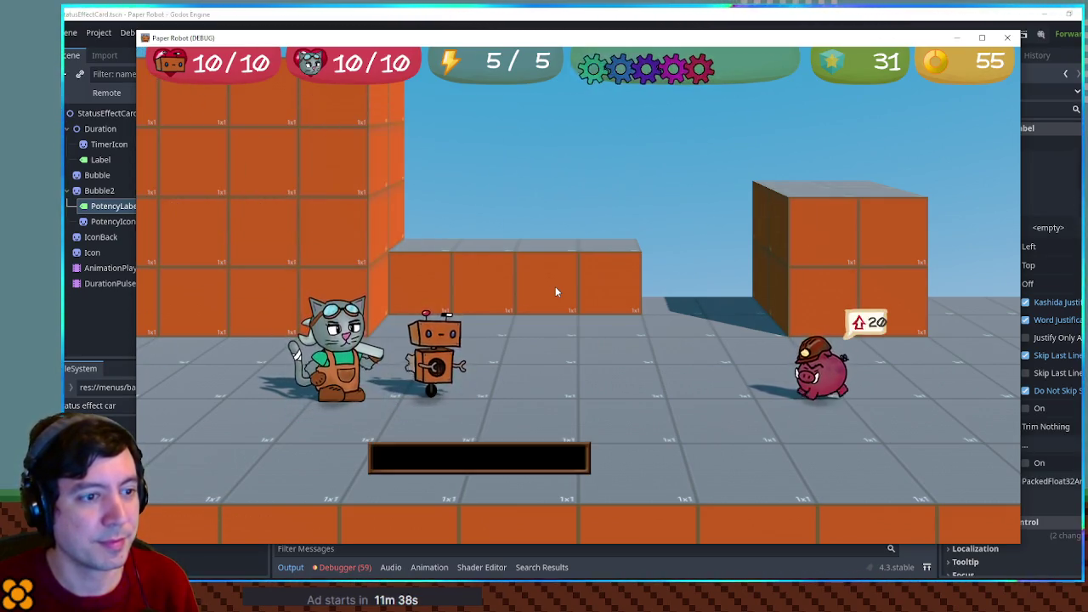
{"action": "key", "text": "space"}
{"action": "key", "text": "space"}
{"action": "key", "text": "space"}
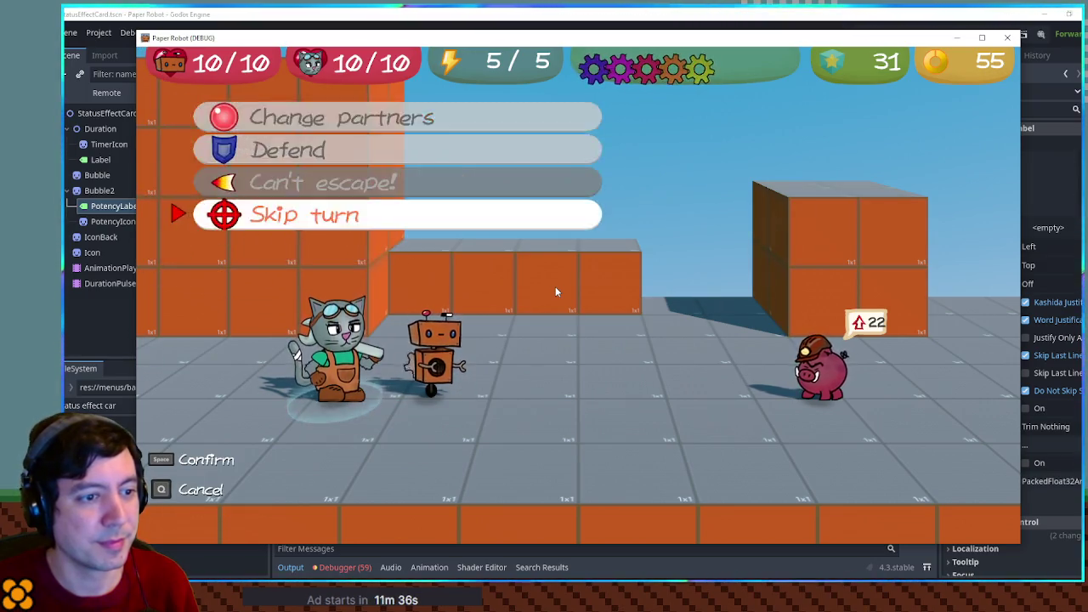
{"action": "key", "text": "space"}
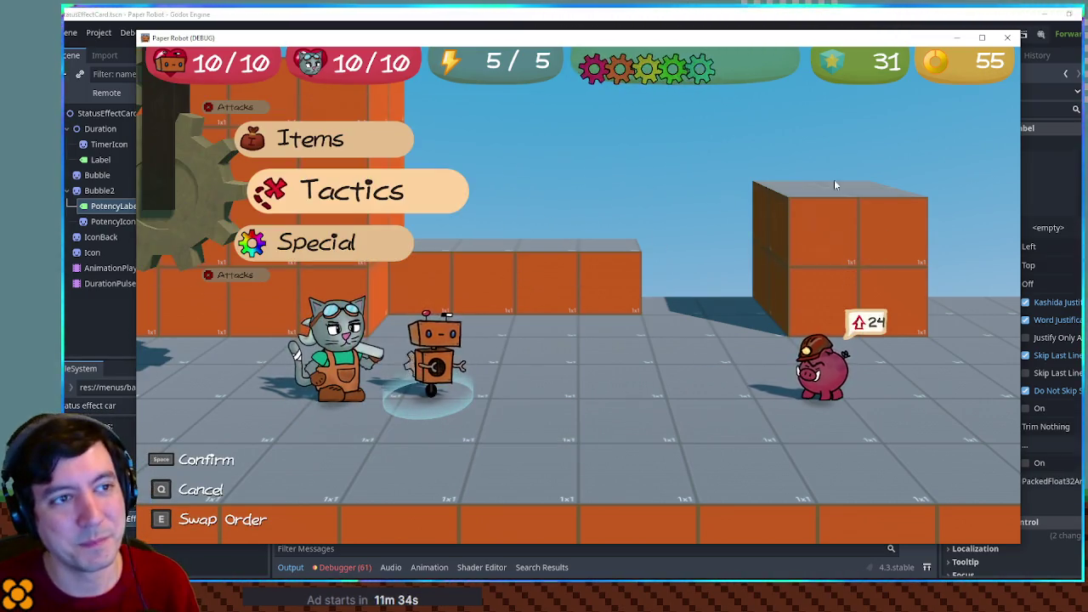
{"action": "left_click", "coordinate": [1005, 38]}
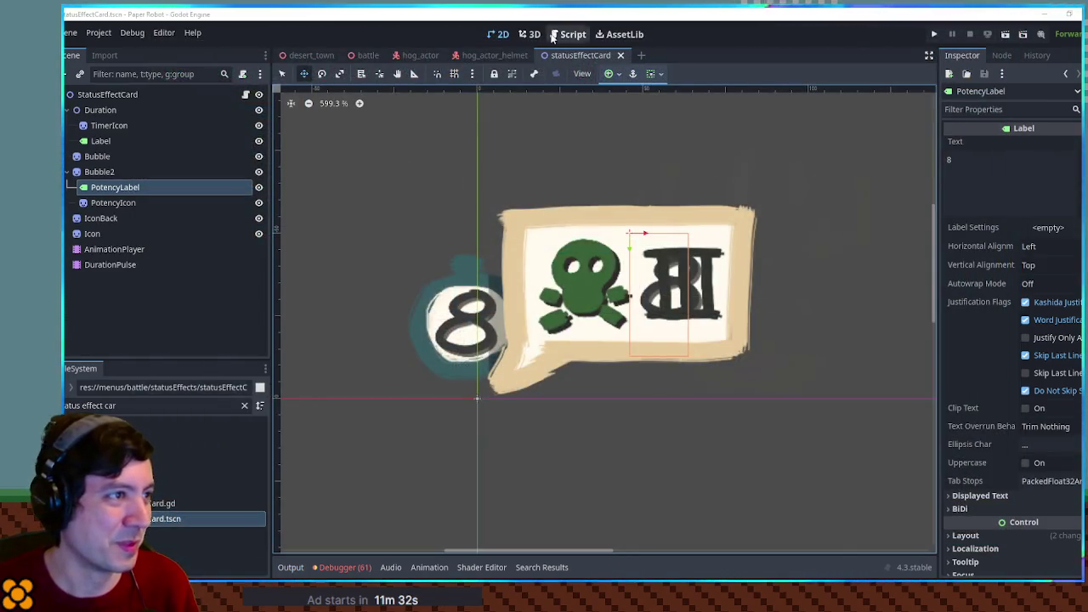
Step: Add 'if potency > 99: potency_label.text = ":)"' after the label text line
{"action": "left_click", "coordinate": [566, 35]}
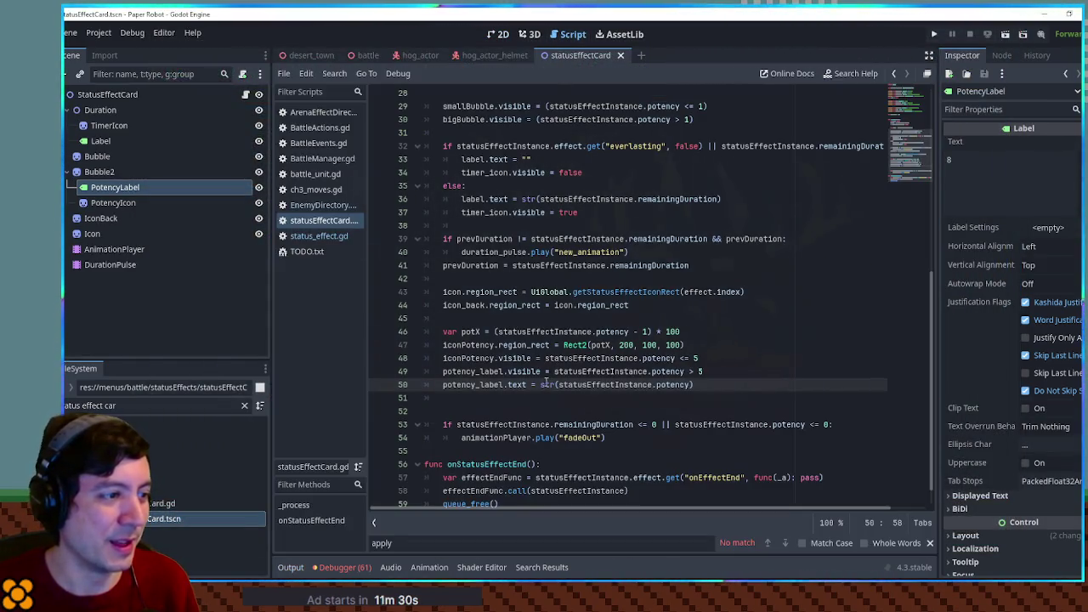
{"action": "left_click_drag", "start_coordinate": [443, 384], "coordinate": [695, 384]}
{"action": "left_click_drag", "start_coordinate": [558, 384], "coordinate": [690, 384]}
{"action": "left_click", "coordinate": [709, 384]}
{"action": "key", "text": "Return"}
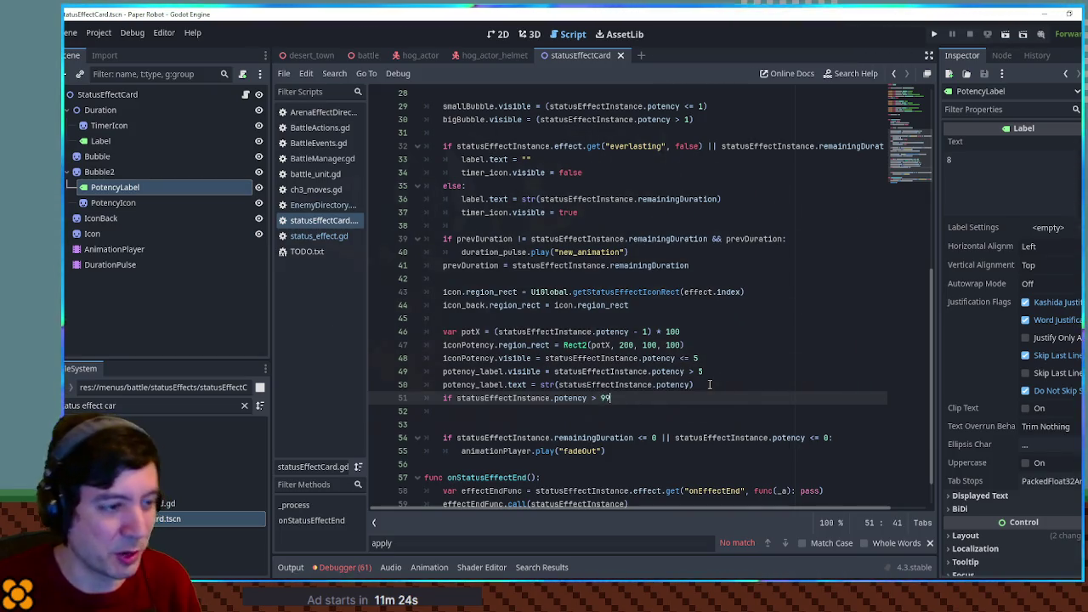
{"action": "type", "text": ":"}
{"action": "key", "text": "Return"}
{"action": "double_click", "coordinate": [473, 386]}
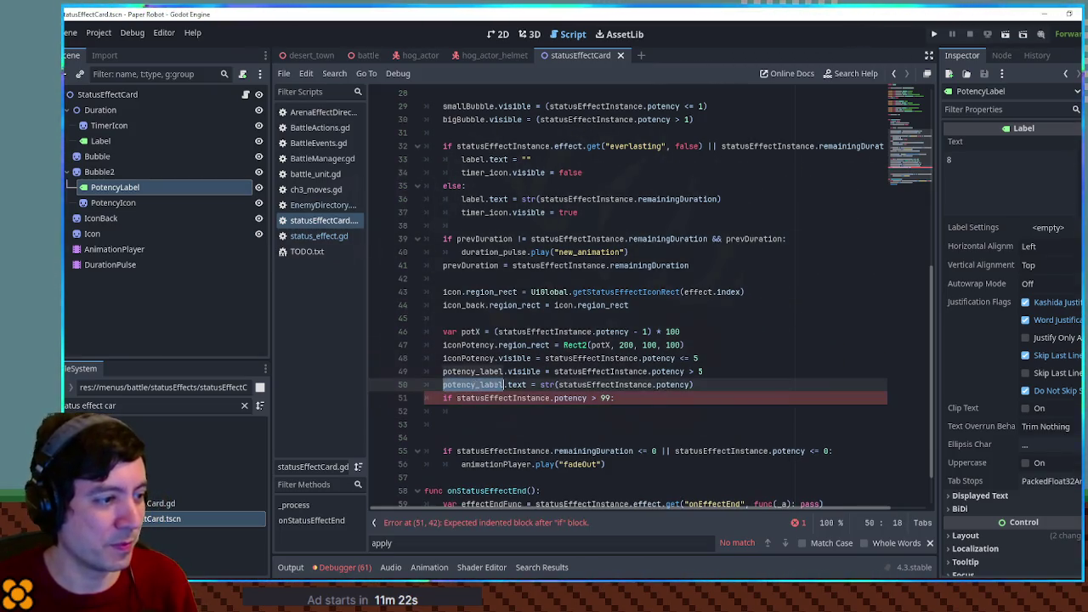
{"action": "left_click", "coordinate": [520, 409]}
{"action": "type", "text": "potency_label.text"}
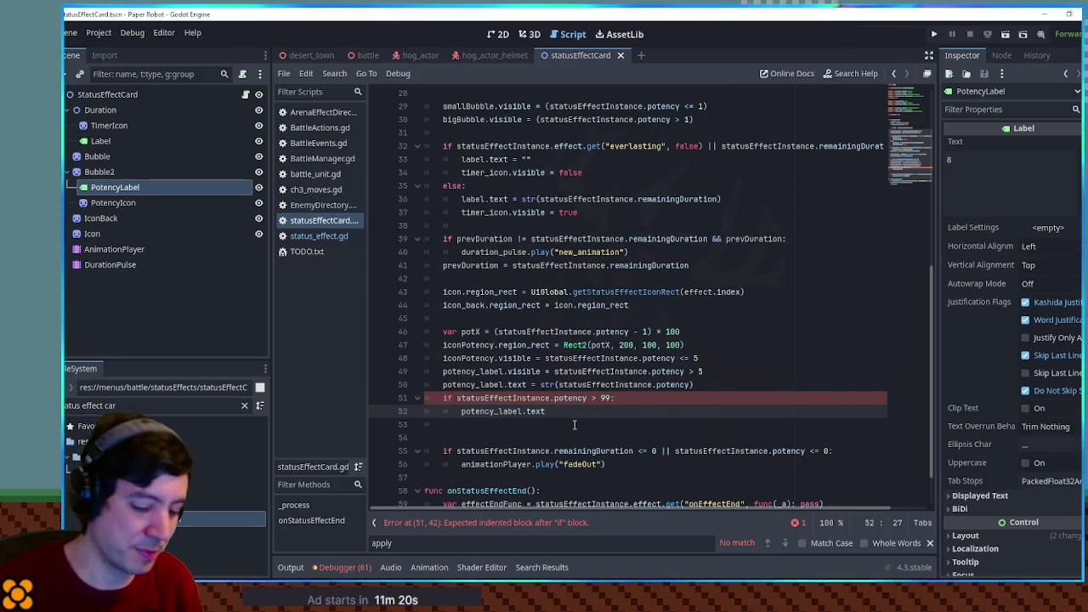
{"action": "type", "text": " = \":"}
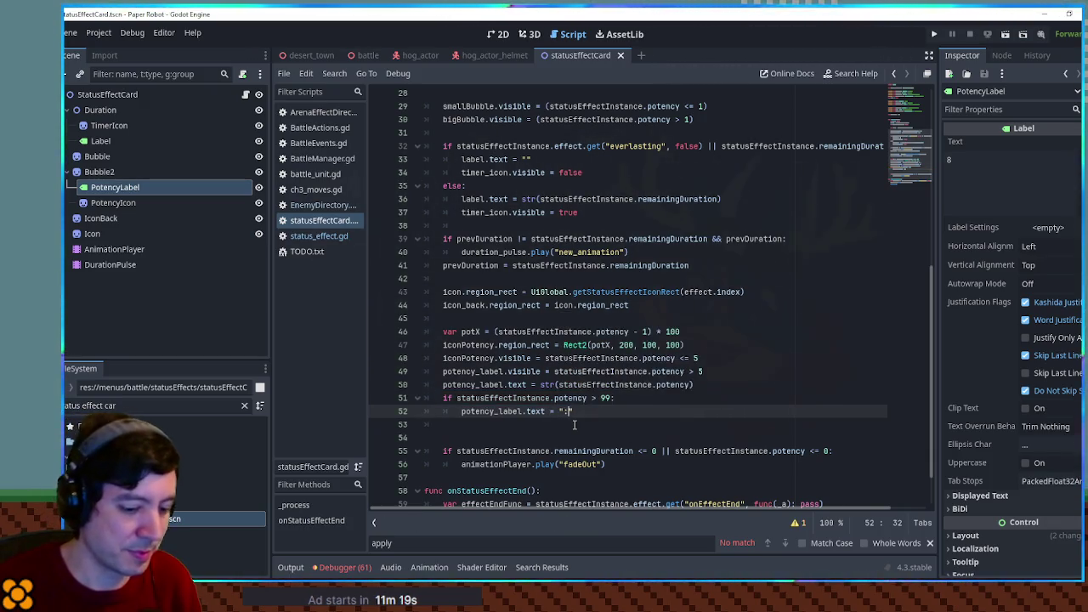
{"action": "left_click", "coordinate": [666, 397]}
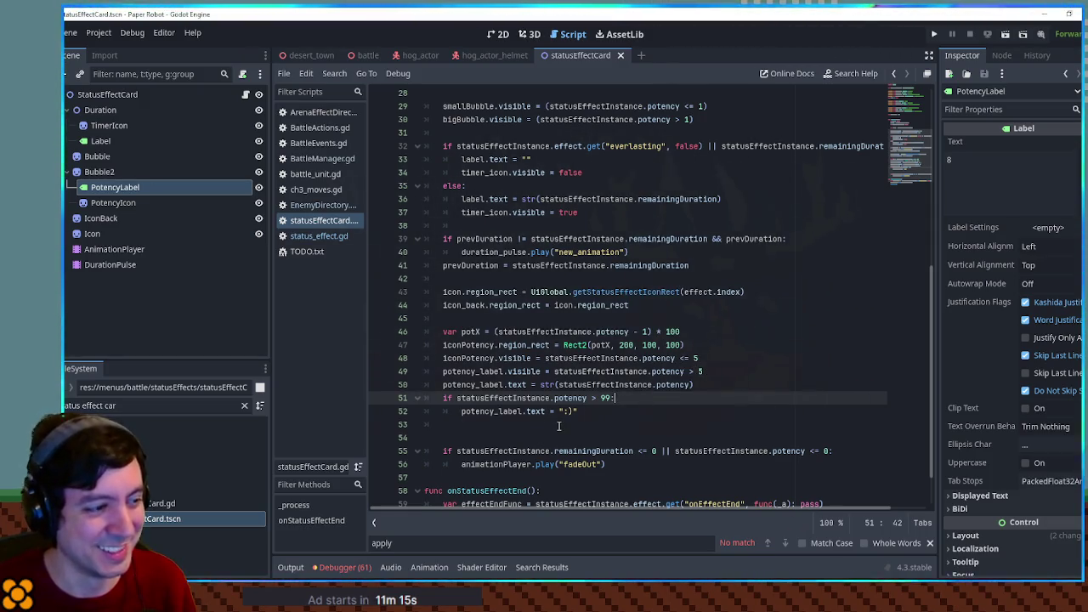
Step: Set the hard-hat hog's starting potency in EnemyDirectory.gd to 99, save, and run the battle
{"action": "left_click", "coordinate": [321, 205]}
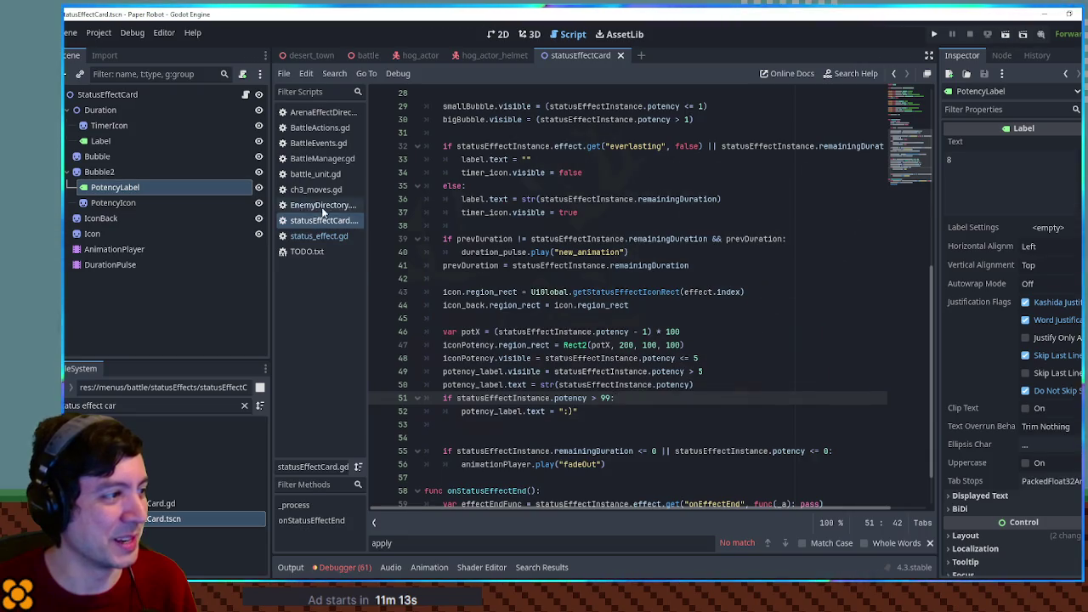
{"action": "double_click", "coordinate": [536, 397]}
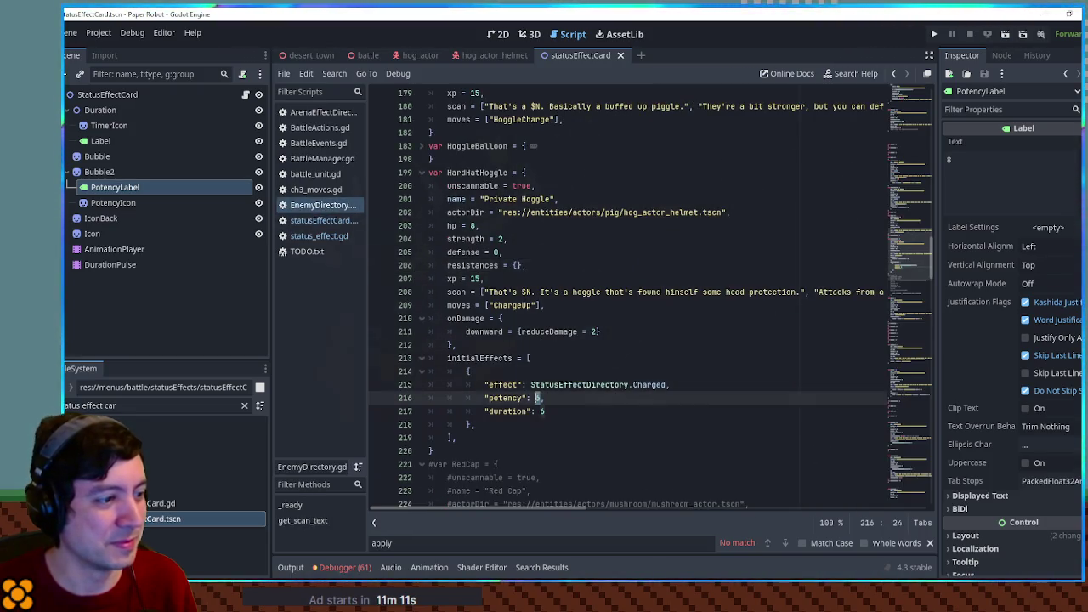
{"action": "type", "text": "39"}
{"action": "key", "text": "ctrl+s"}
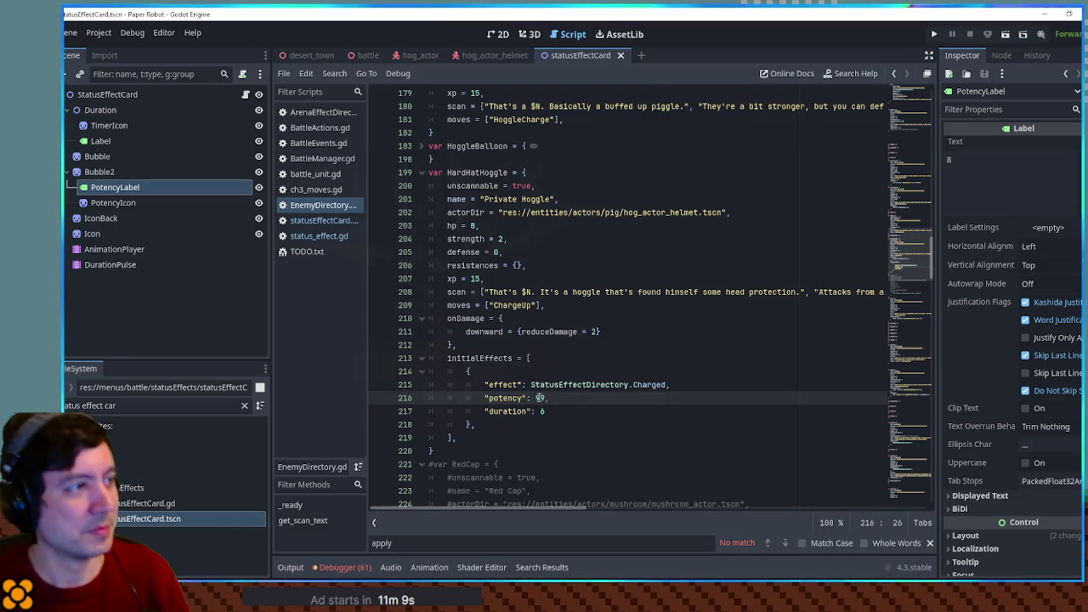
{"action": "left_click", "coordinate": [368, 54]}
{"action": "key", "text": "F6"}
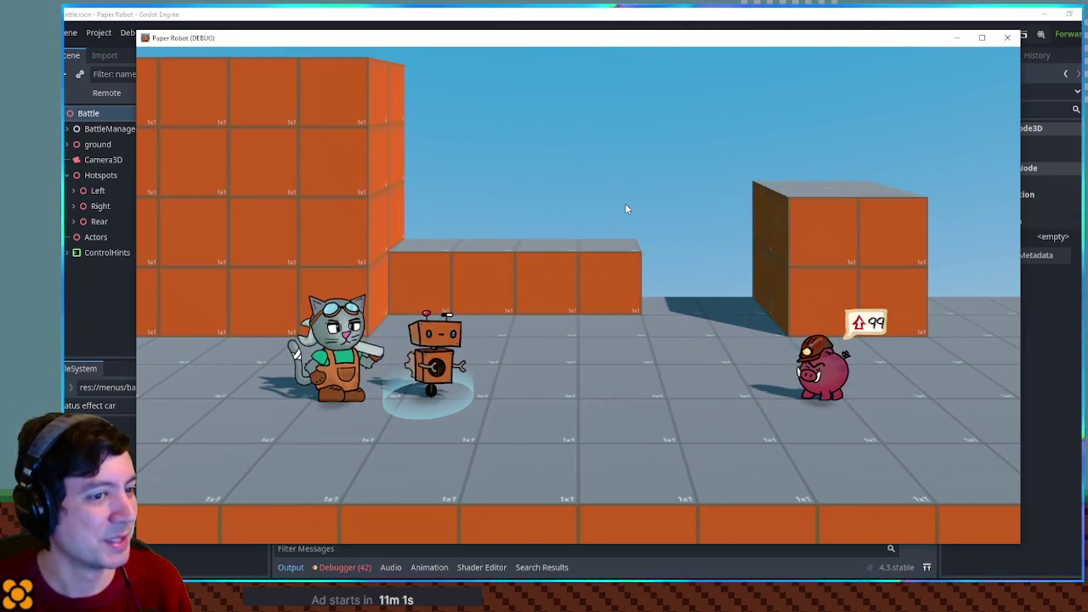
Step: Check the hog's Charged card in the battle, then close the game
{"action": "key", "text": "Up"}
{"action": "key", "text": "Up"}
{"action": "key", "text": "Up"}
{"action": "key", "text": "Down"}
{"action": "key", "text": "Down"}
{"action": "key", "text": "Down"}
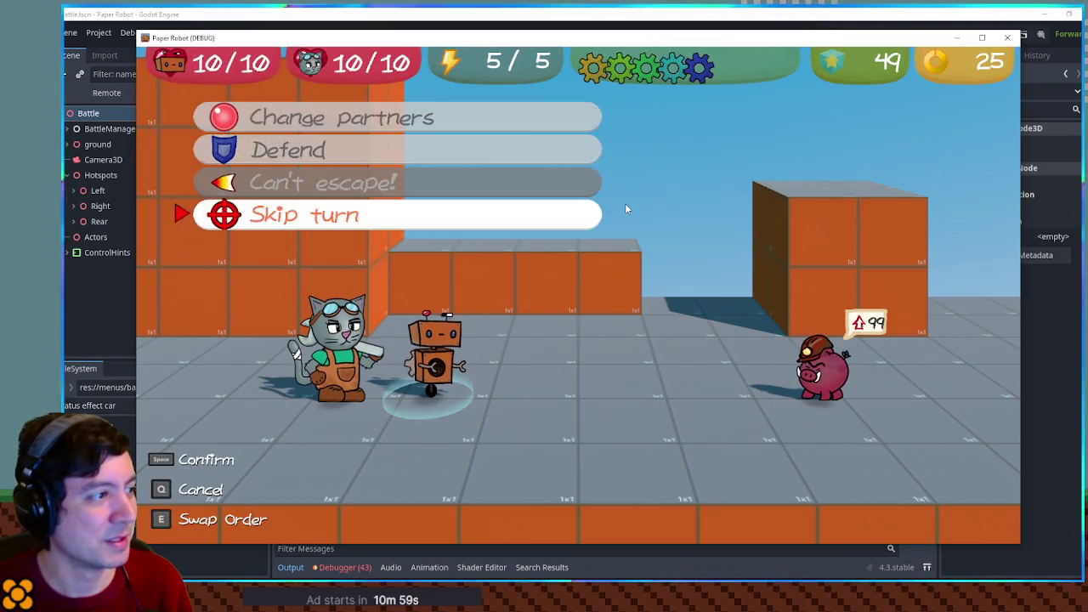
{"action": "key", "text": "Down"}
{"action": "key", "text": "space"}
{"action": "key", "text": "space"}
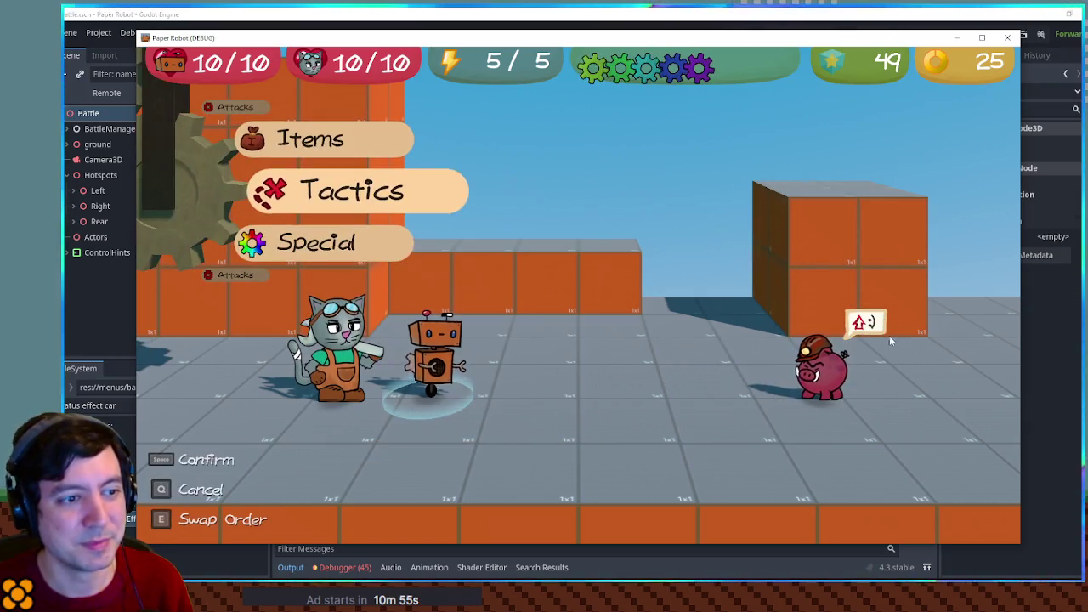
{"action": "key", "text": "F8"}
Step: Reopen statusEffectCard.gd, run the game to test the label, and save the script
{"action": "scroll", "coordinate": [595, 170], "scroll_direction": "down", "scroll_amount": 5}
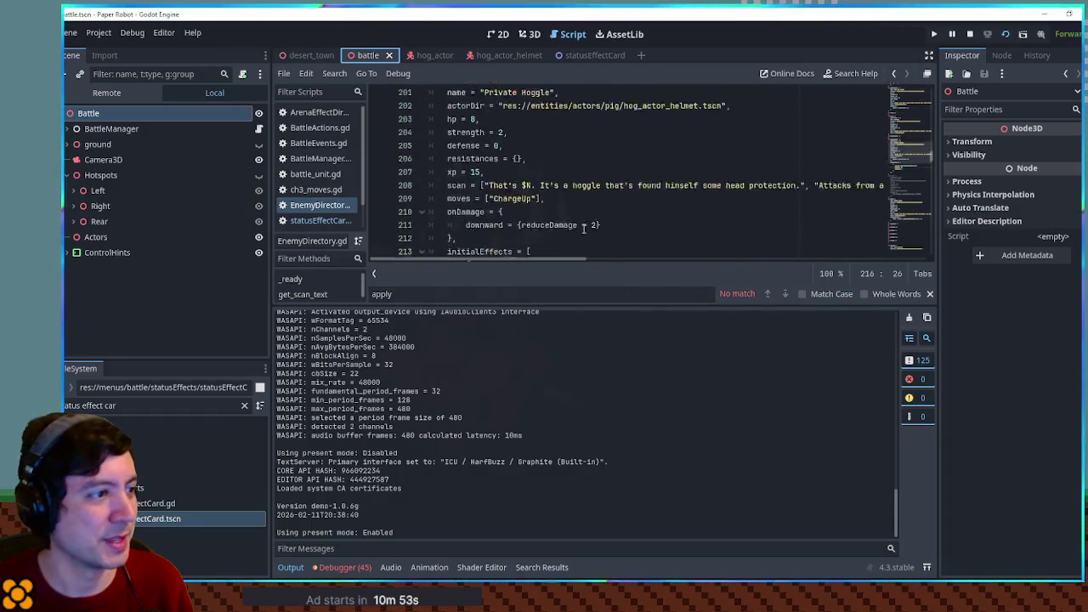
{"action": "left_click", "coordinate": [321, 220]}
{"action": "scroll", "coordinate": [700, 243], "scroll_direction": "down", "scroll_amount": 5}
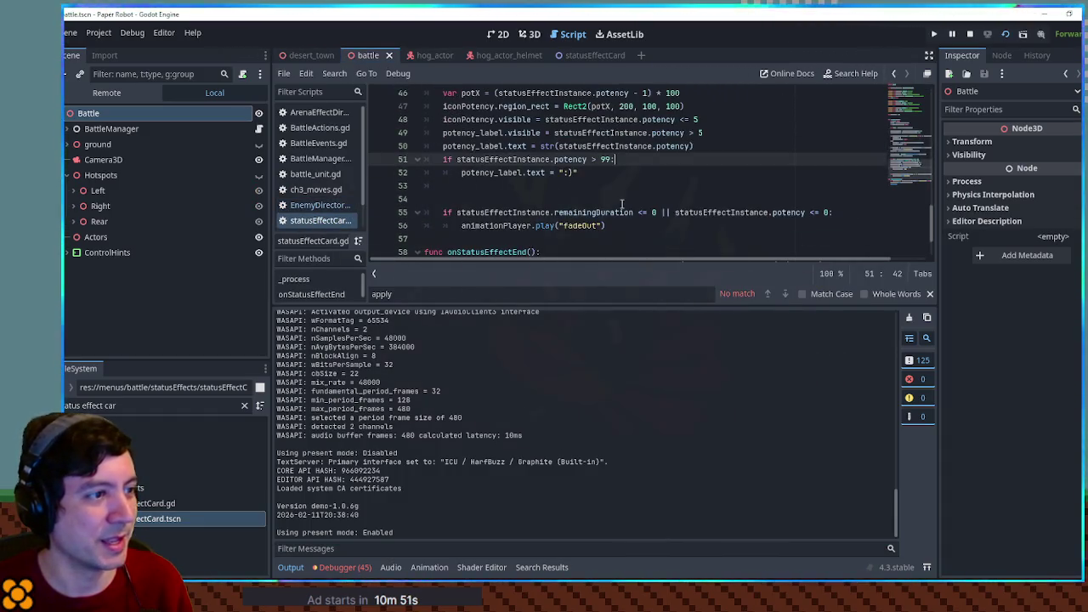
{"action": "key", "text": "F5"}
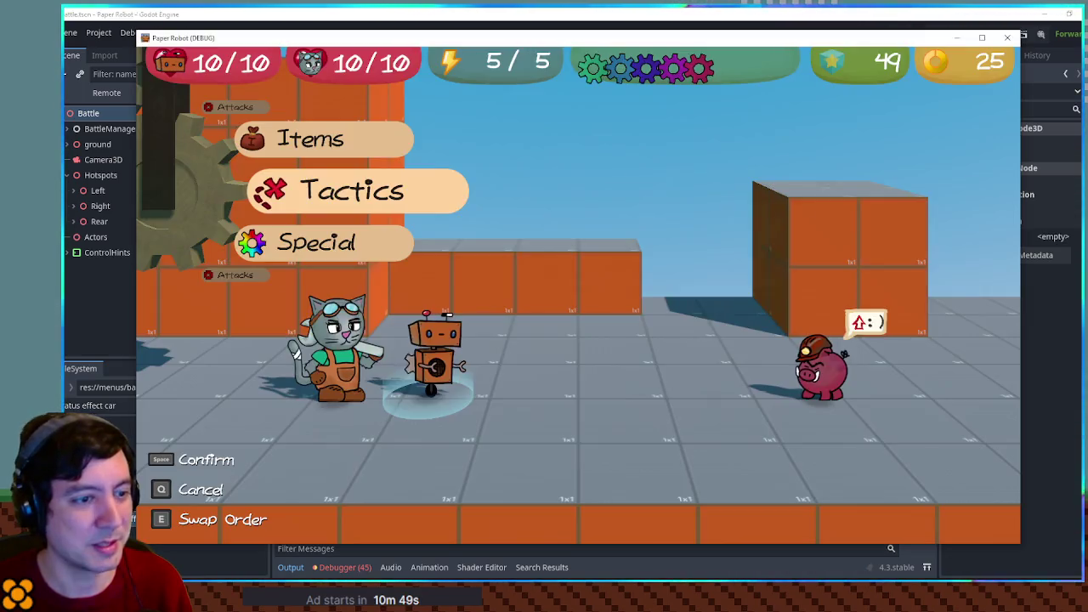
{"action": "key", "text": "alt+Tab"}
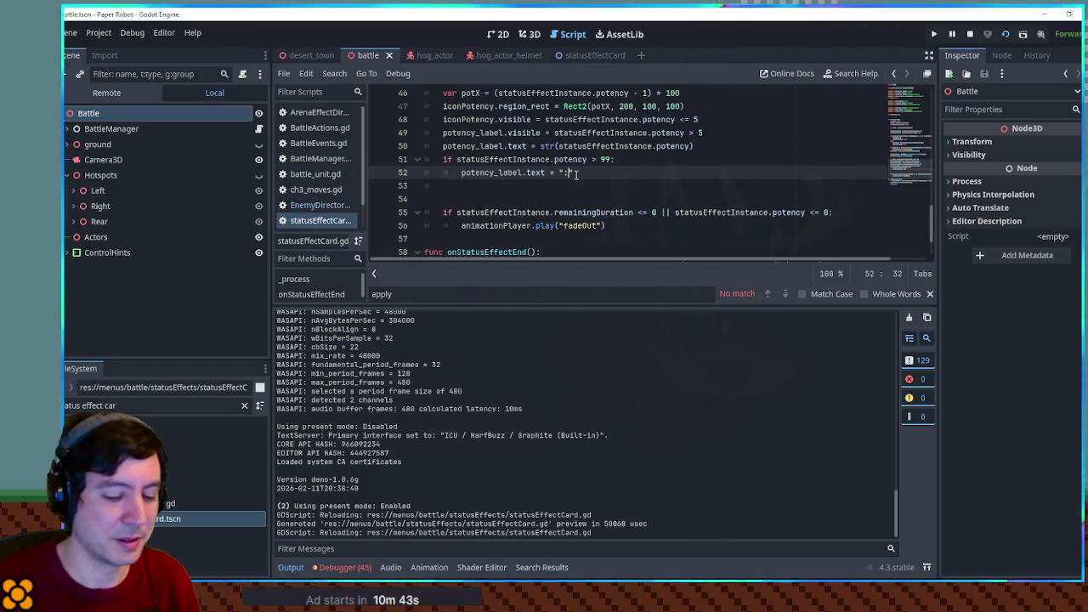
{"action": "key", "text": "ctrl+s"}
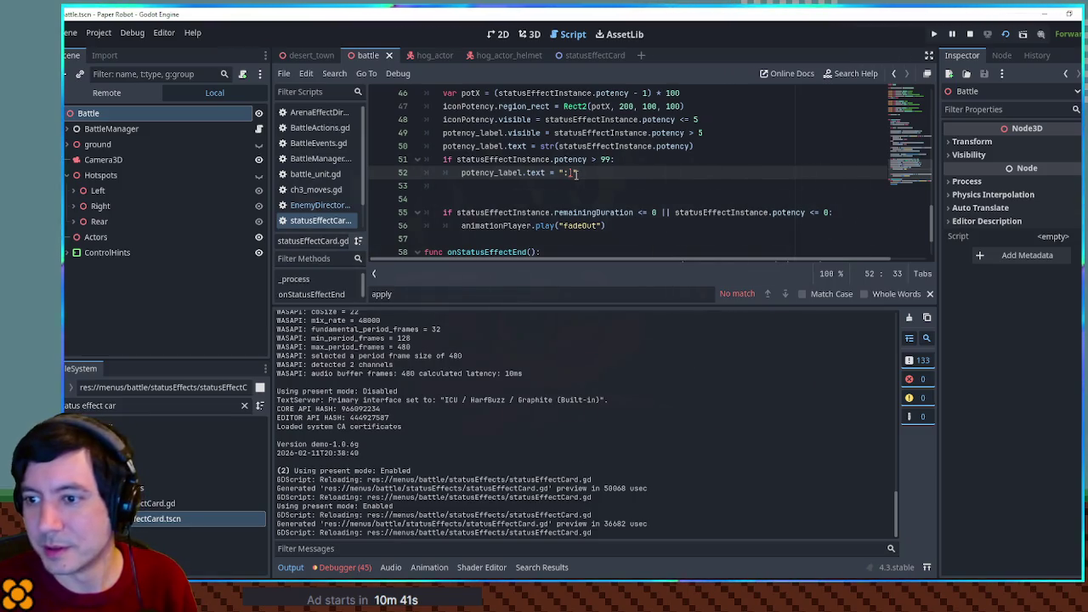
{"action": "key", "text": "ctrl+s"}
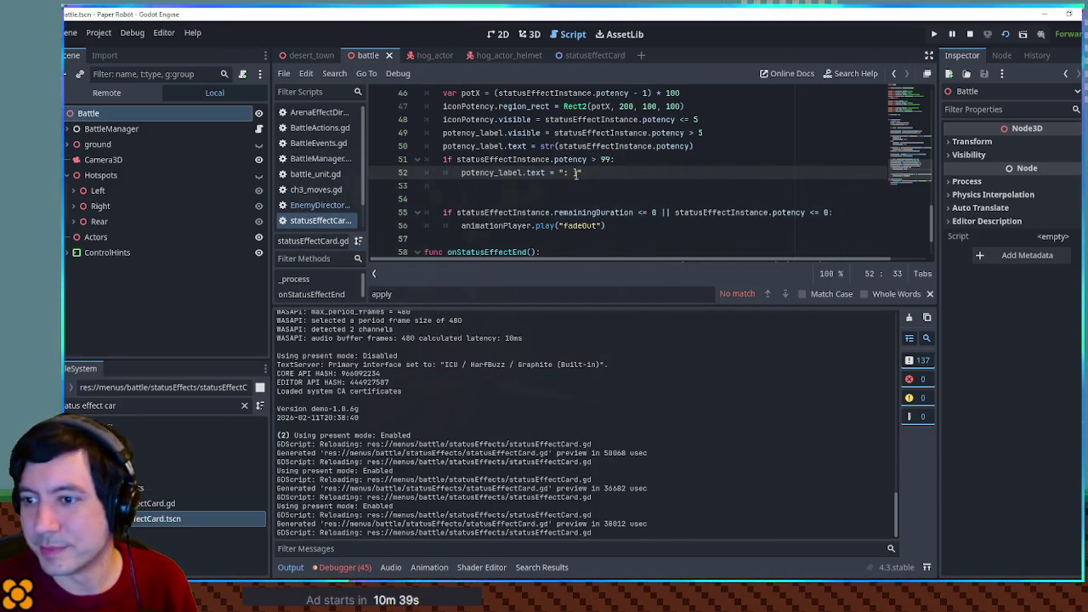
Step: Change the over-99 potency label string, save, and relaunch the battle repeatedly to check the card
{"action": "key", "text": "BackSpace"}
{"action": "key", "text": "BackSpace"}
{"action": "type", "text": "∞\""}
{"action": "key", "text": "ctrl+s"}
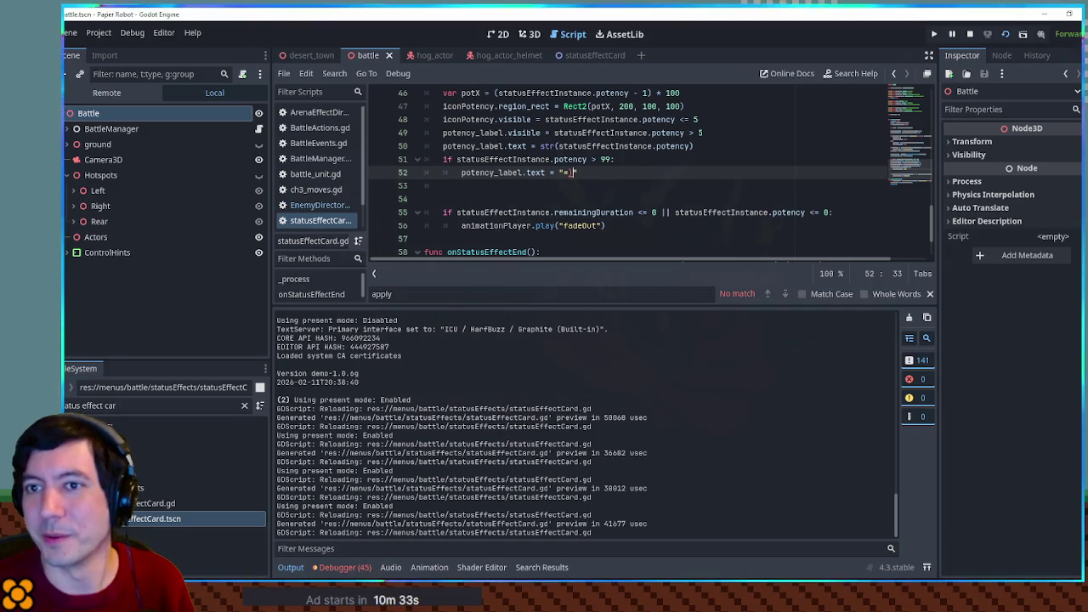
{"action": "key", "text": "F6"}
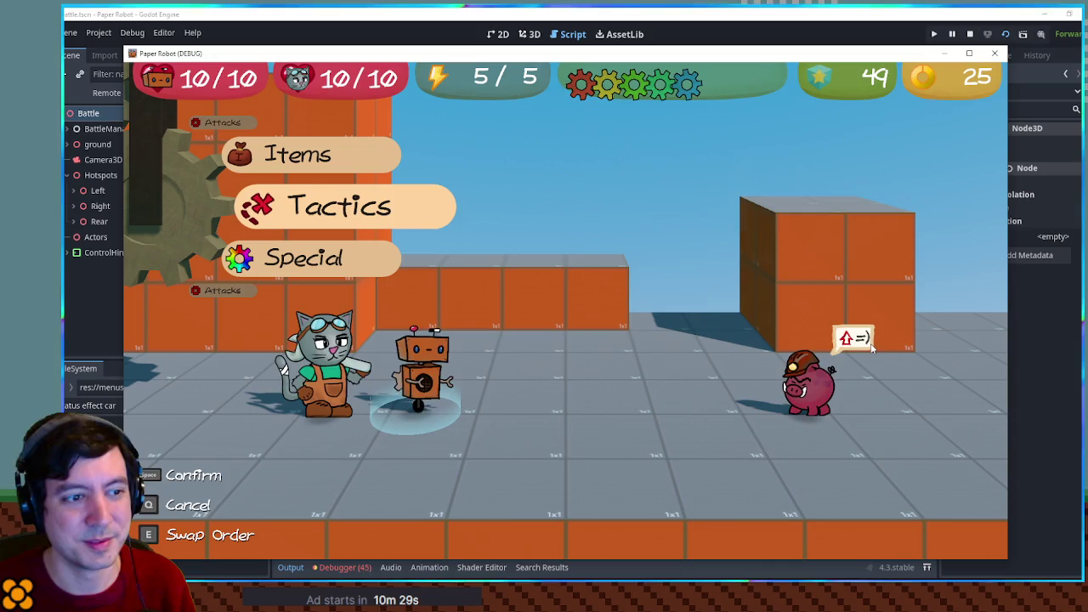
{"action": "key", "text": "F8"}
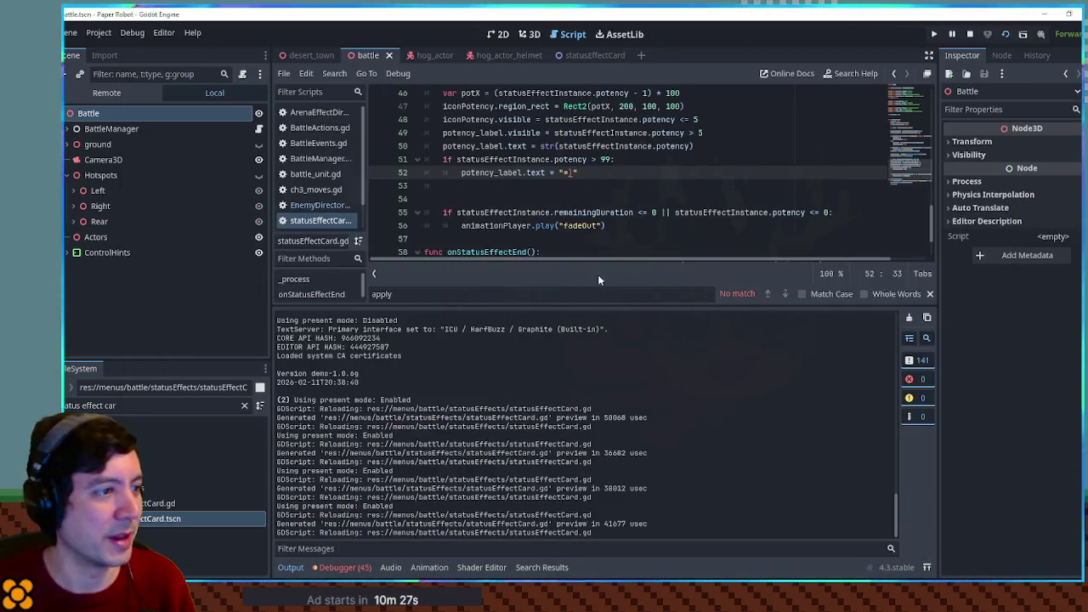
{"action": "key", "text": "F6"}
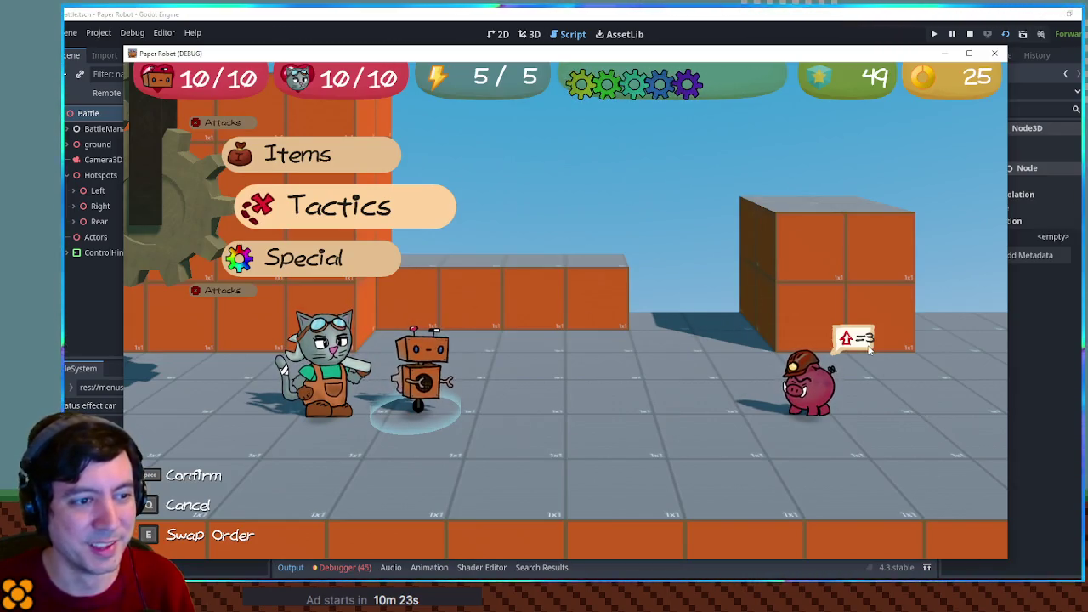
{"action": "key", "text": "F8"}
{"action": "key", "text": "F6"}
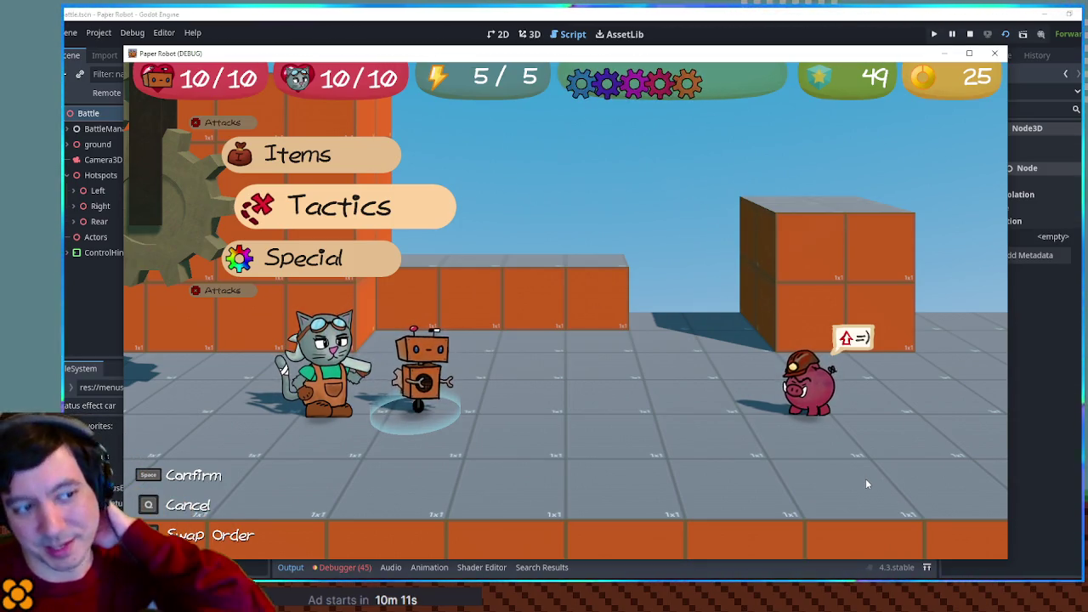
{"action": "left_click", "coordinate": [994, 52]}
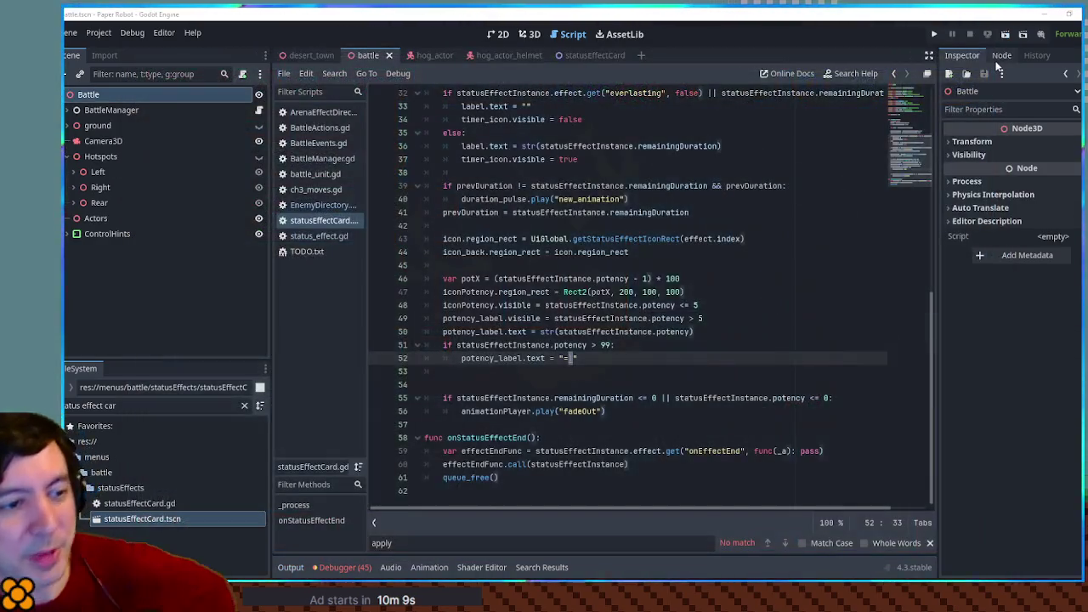
Step: Cut HardHatHoggle's Charged potency-99 initialEffects block out of EnemyDirectory.gd
{"action": "left_click", "coordinate": [316, 208]}
{"action": "scroll", "coordinate": [520, 311], "scroll_direction": "up", "scroll_amount": 4}
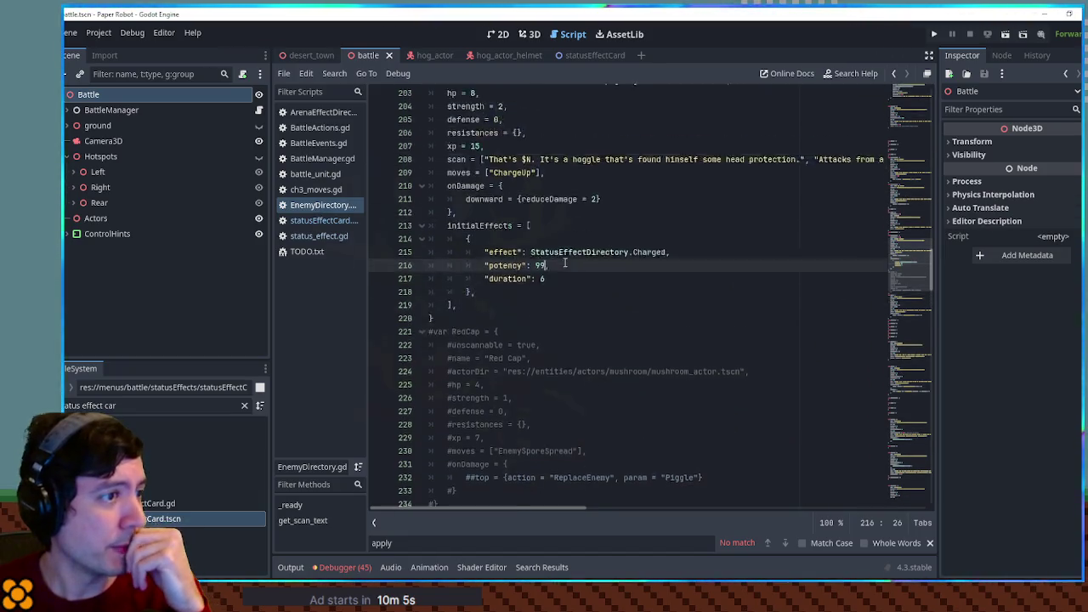
{"action": "scroll", "coordinate": [518, 308], "scroll_direction": "up", "scroll_amount": 2}
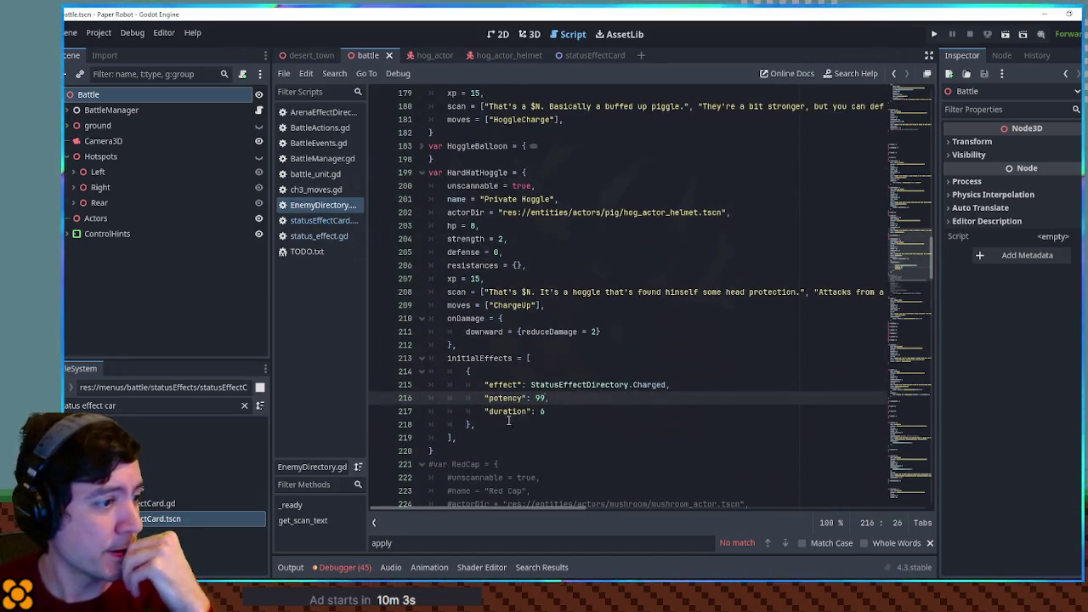
{"action": "left_click", "coordinate": [491, 435]}
{"action": "left_click_drag", "start_coordinate": [491, 435], "coordinate": [495, 341]}
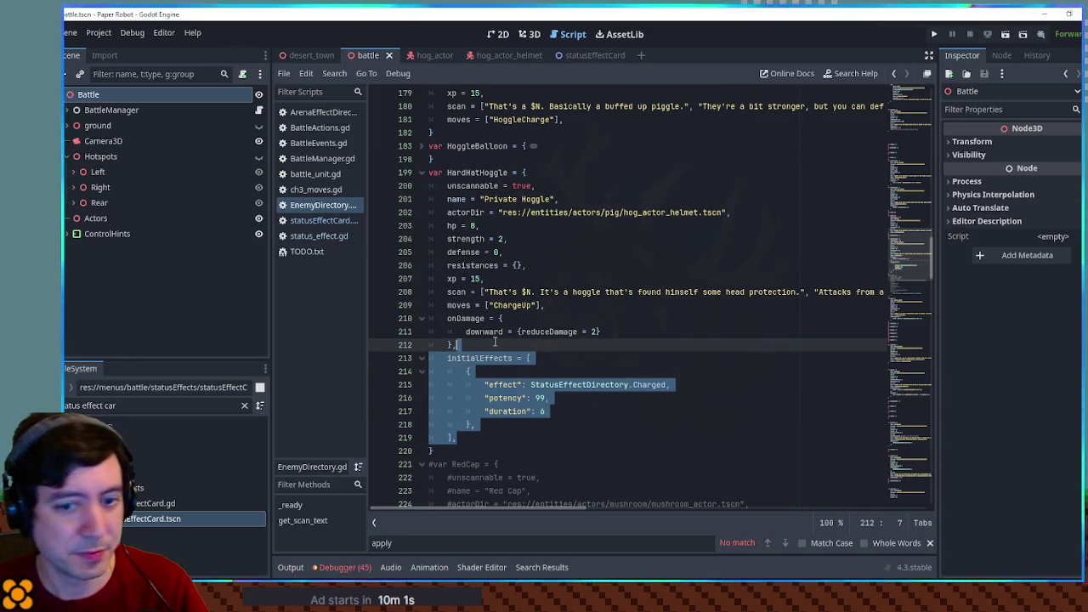
{"action": "key", "text": "ctrl+x"}
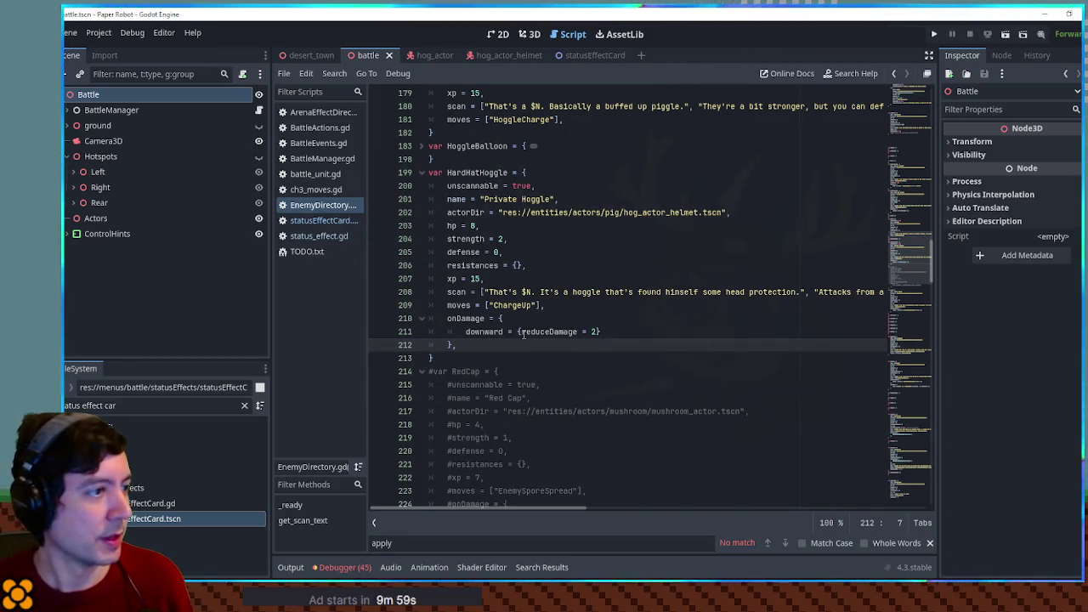
{"action": "scroll", "coordinate": [518, 331], "scroll_direction": "up", "scroll_amount": 8}
{"action": "scroll", "coordinate": [501, 318], "scroll_direction": "down", "scroll_amount": 5}
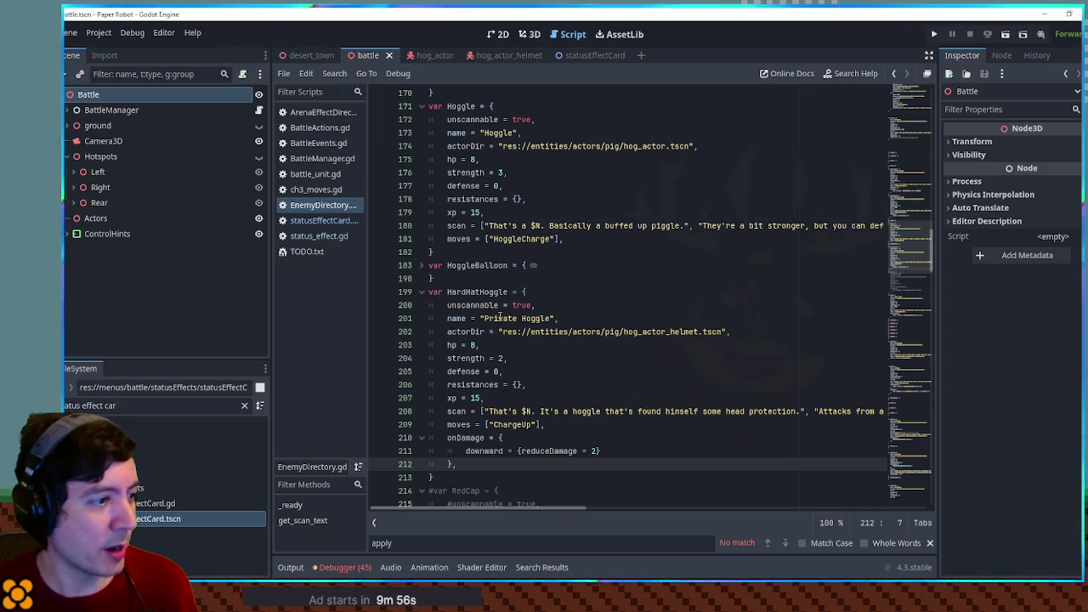
Step: Find and select the EnemyBigMudShot requirement block in ch1_moves.gd to reuse it
{"action": "left_click", "coordinate": [316, 190]}
{"action": "left_click", "coordinate": [525, 292]}
{"action": "left_click", "coordinate": [153, 405]}
{"action": "type", "text": "cha"}
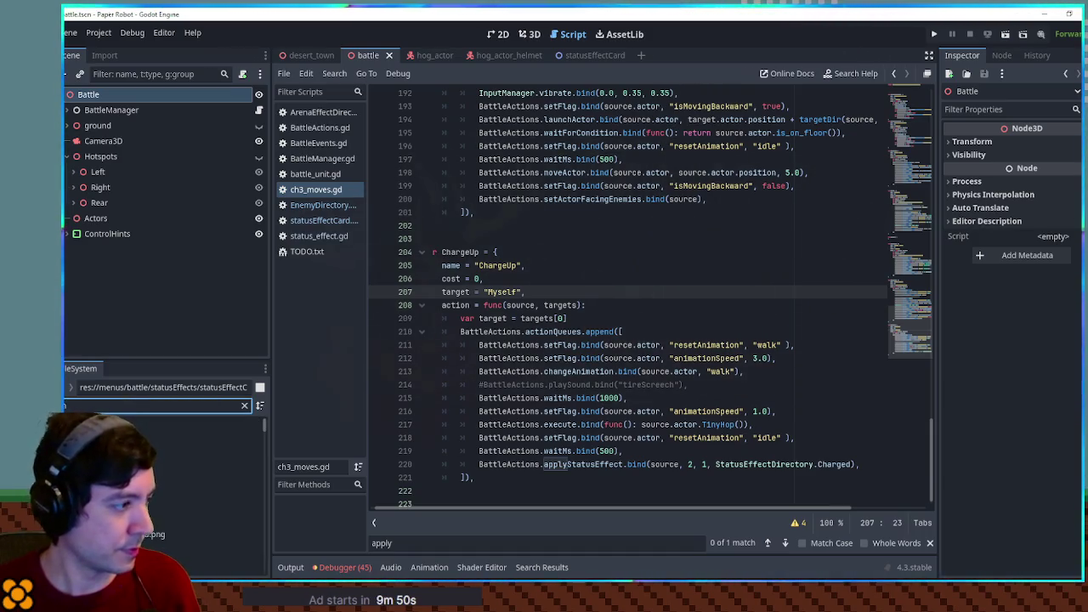
{"action": "key", "text": "BackSpace"}
{"action": "type", "text": "1 mov"}
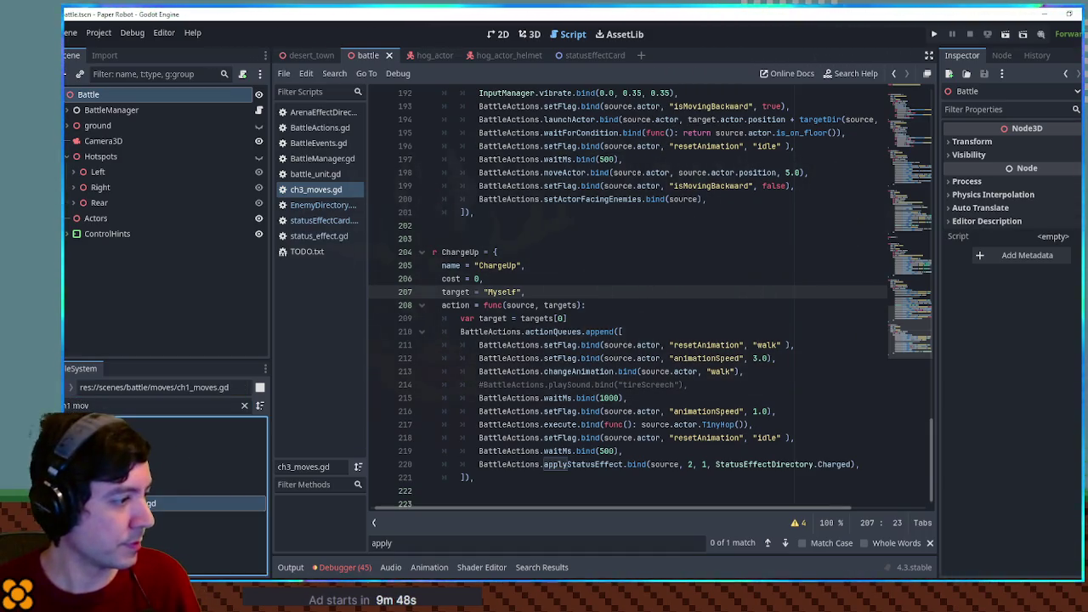
{"action": "key", "text": "Return"}
{"action": "key", "text": "ctrl+f"}
{"action": "type", "text": "require"}
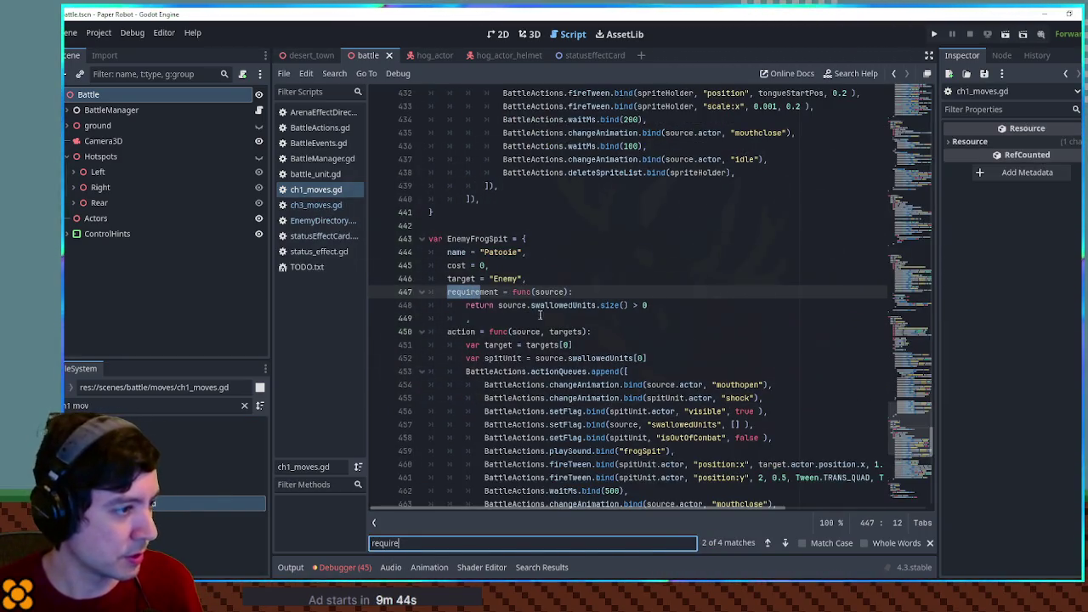
{"action": "left_click", "coordinate": [785, 542]}
{"action": "left_click", "coordinate": [786, 543]}
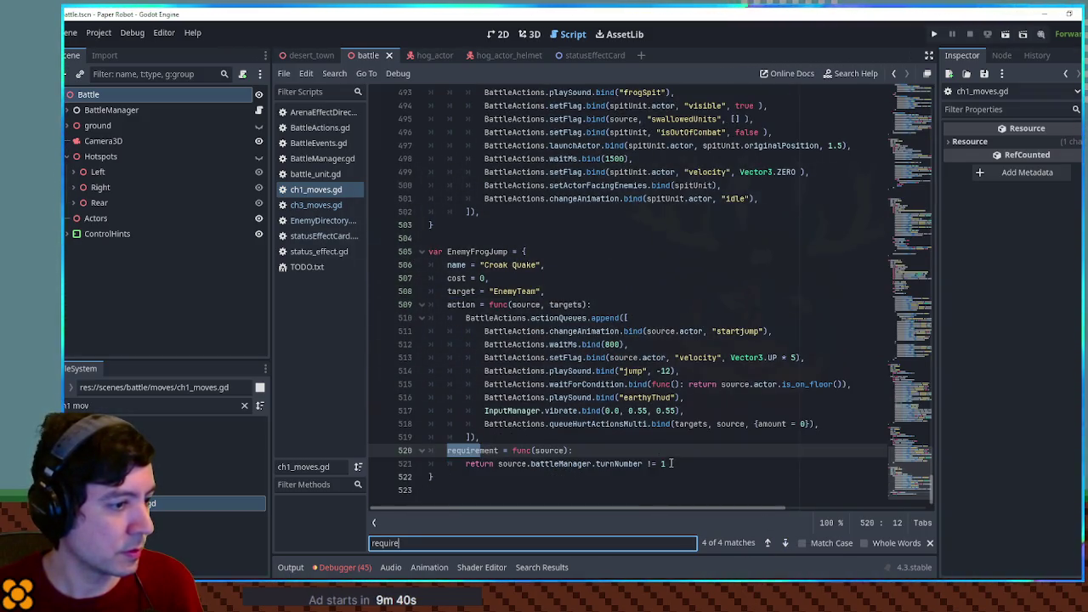
{"action": "left_click", "coordinate": [785, 542]}
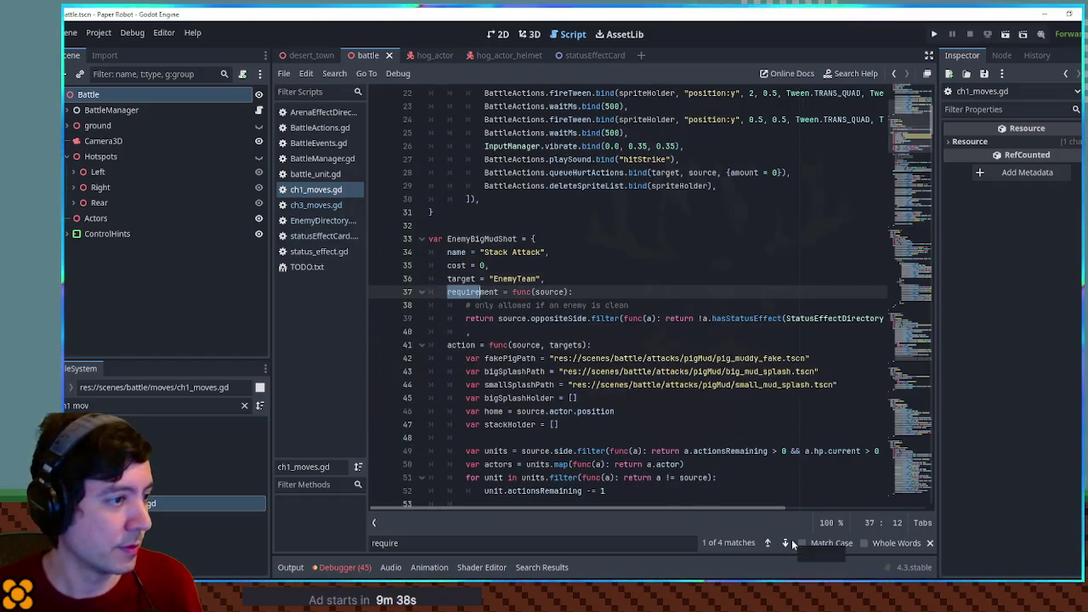
{"action": "left_click_drag", "start_coordinate": [475, 333], "coordinate": [561, 281]}
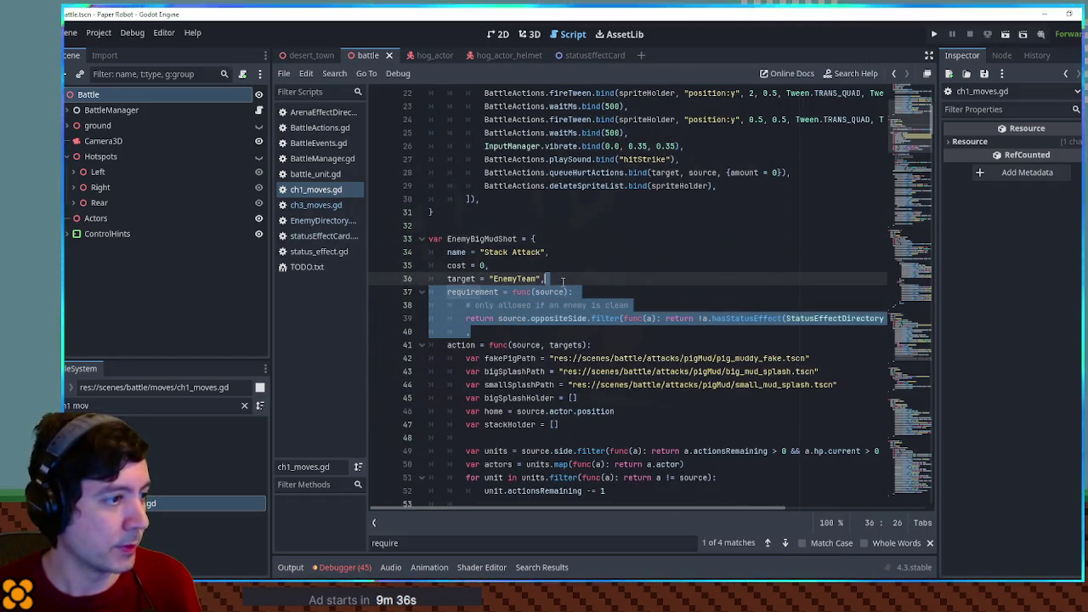
Step: Paste the requirement into ChargeUp in ch3_moves.gd and rename it HoggleChargeUp, 'Hoggle Charge Up'
{"action": "left_click", "coordinate": [318, 205]}
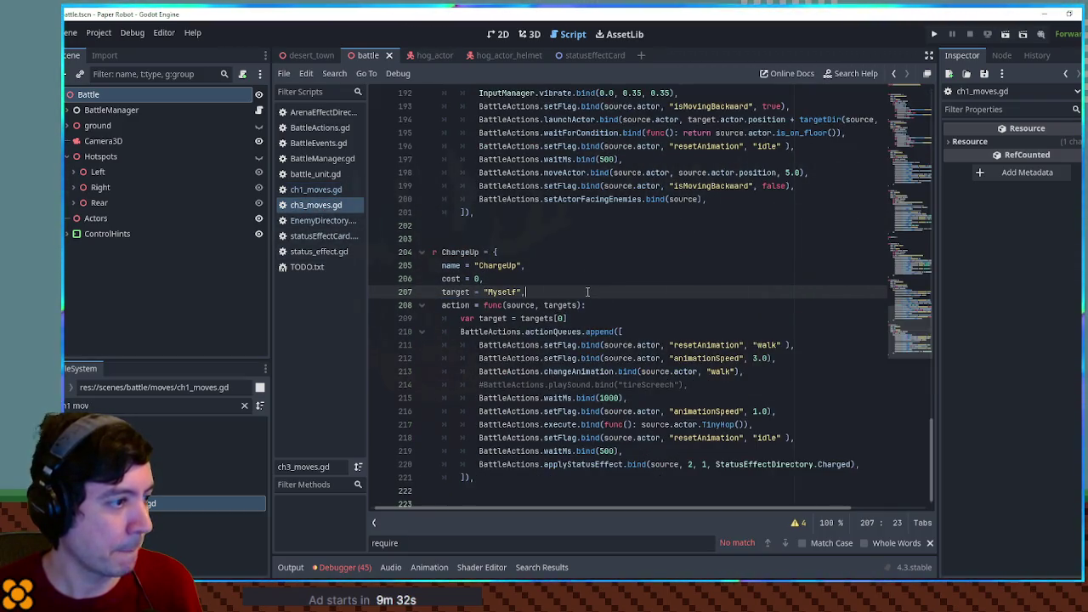
{"action": "key", "text": "ctrl+v"}
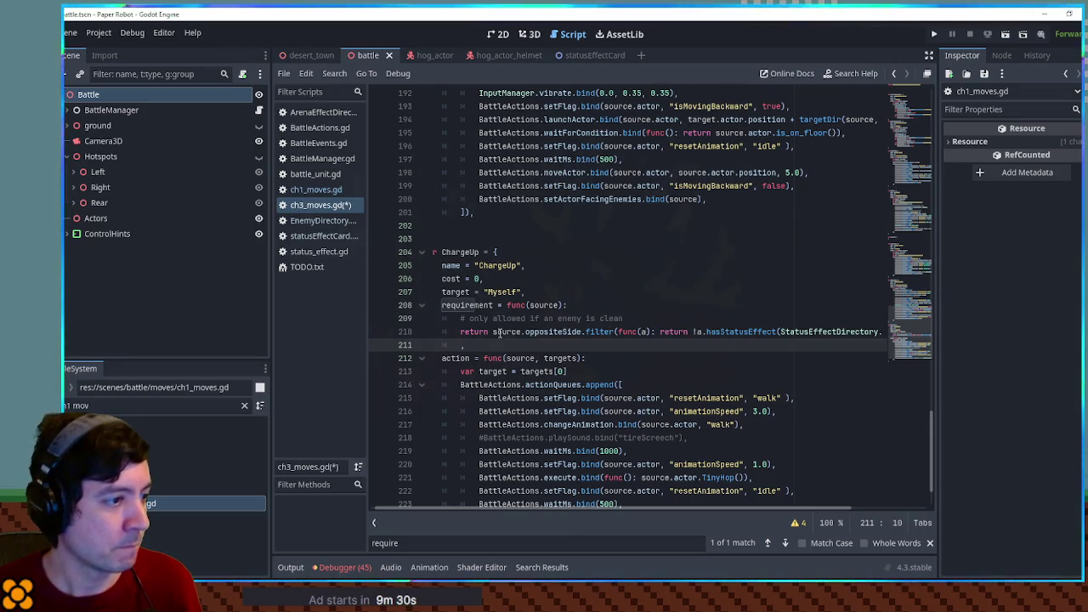
{"action": "left_click", "coordinate": [442, 251]}
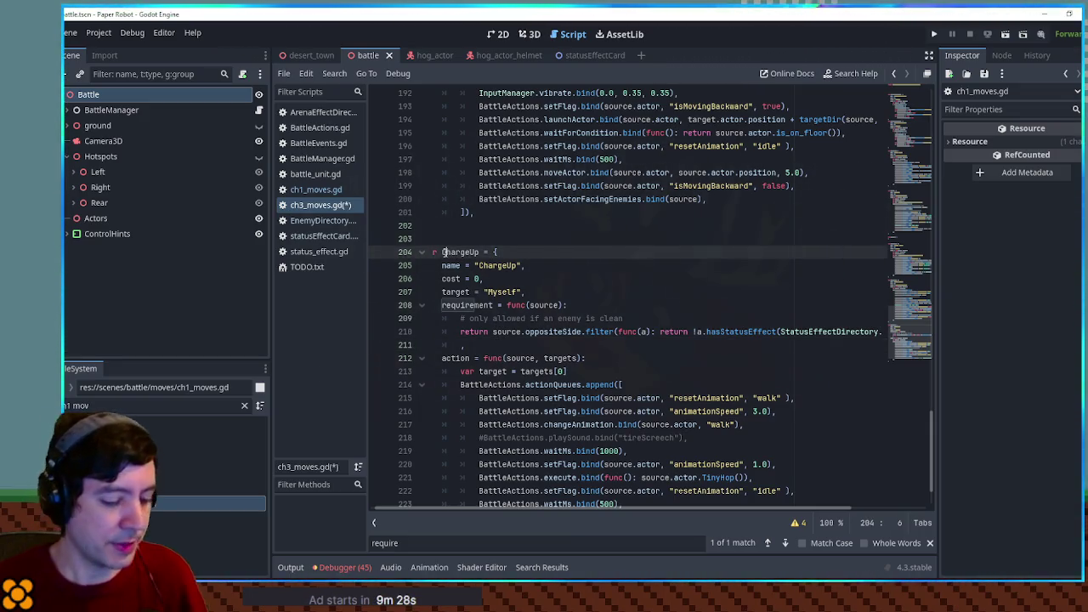
{"action": "type", "text": "Toggle"}
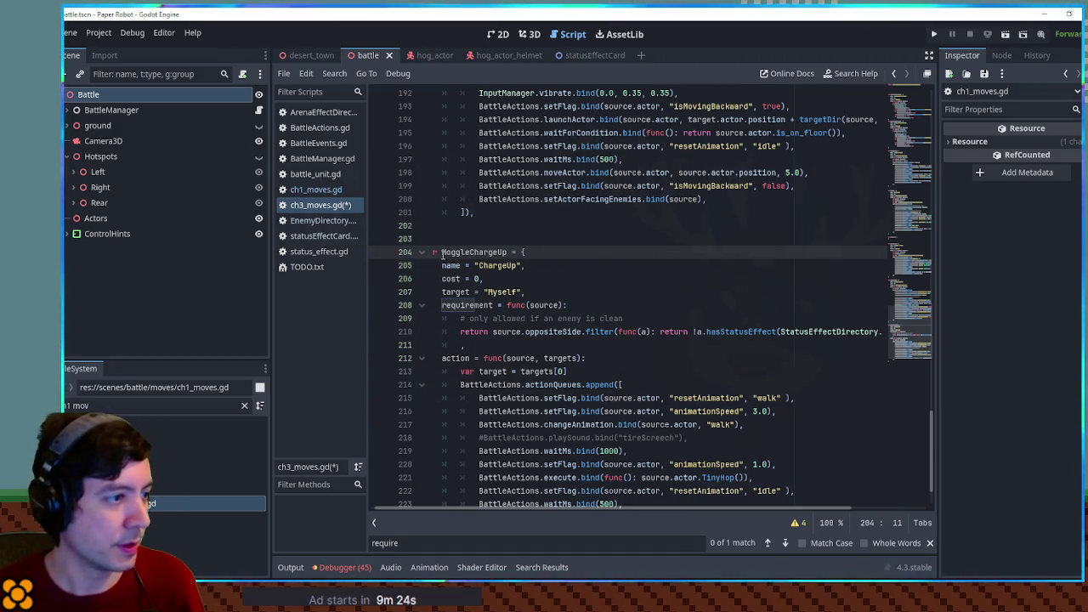
{"action": "left_click", "coordinate": [477, 265]}
{"action": "type", "text": "Hoggle"}
{"action": "left_click", "coordinate": [538, 265]}
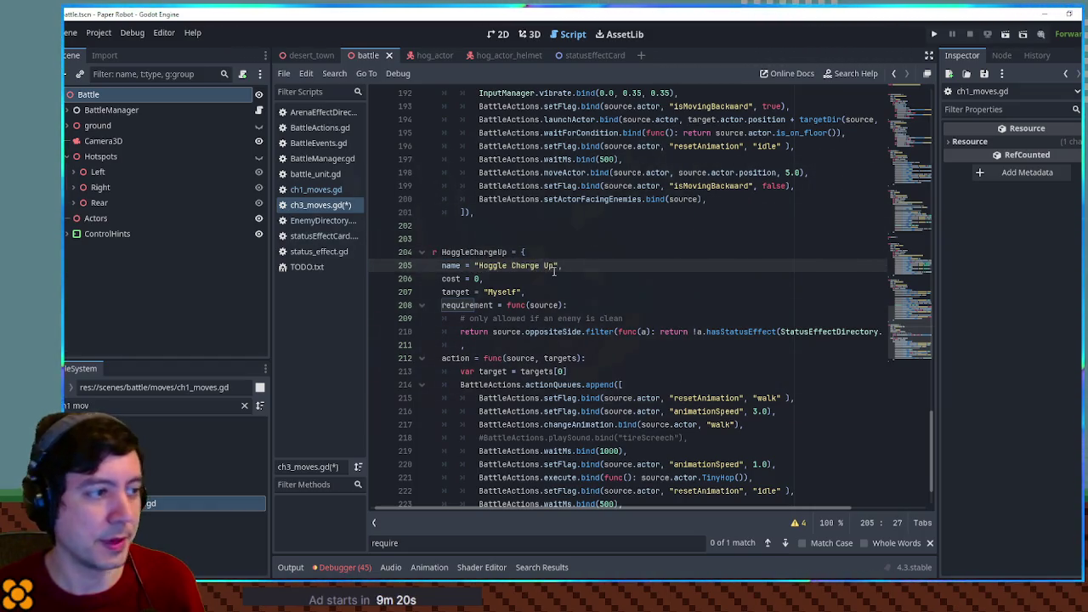
Step: Delete the enemy-is-clean comment and change source.oppositeSide to source.side in the requirement
{"action": "left_click", "coordinate": [499, 332]}
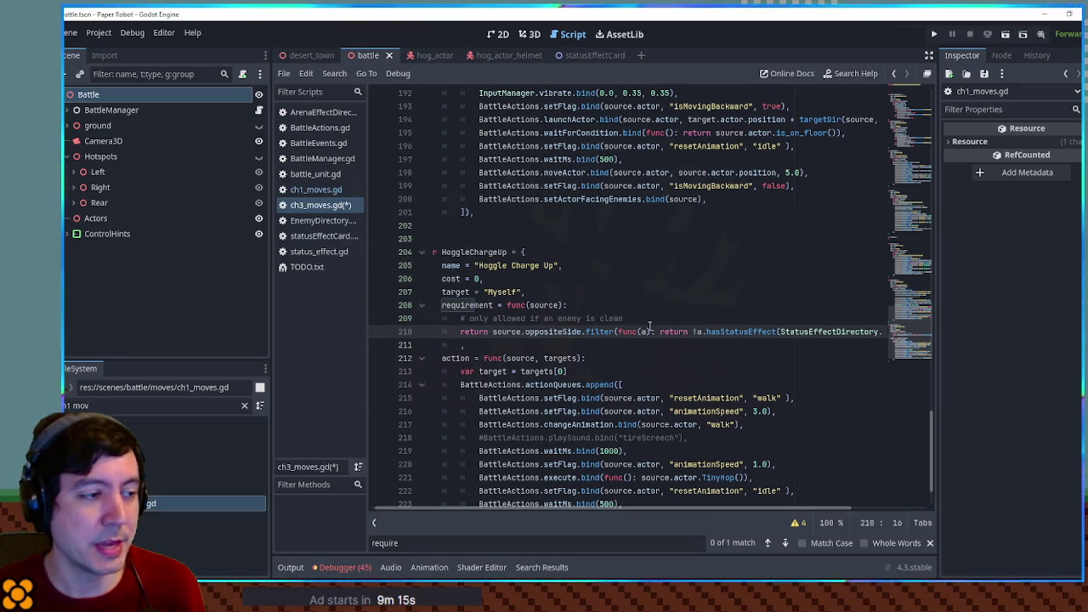
{"action": "left_click", "coordinate": [527, 318]}
{"action": "key", "text": "ctrl+shift+k"}
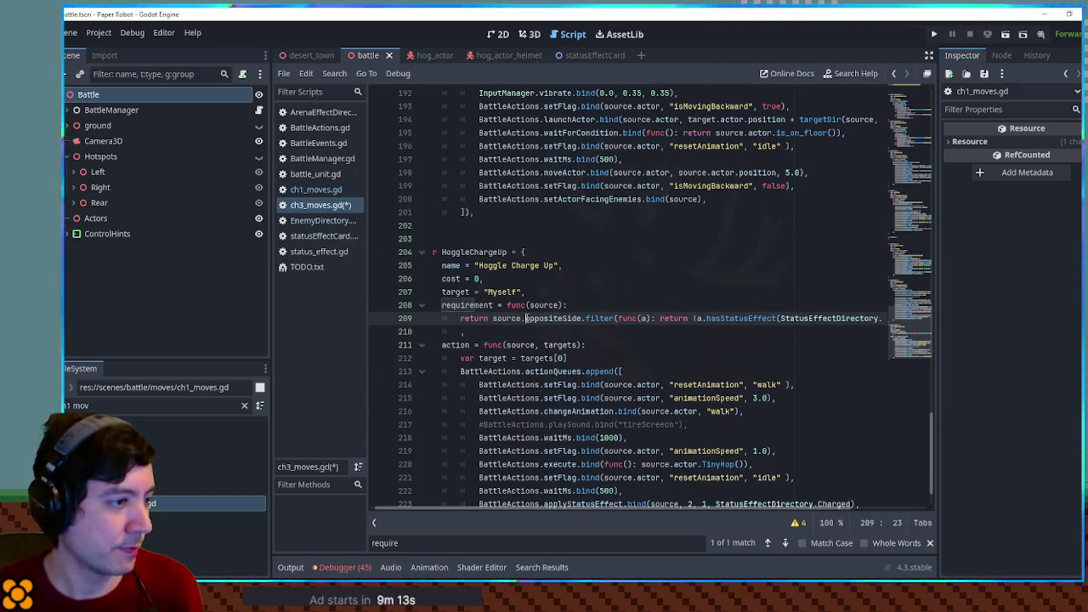
{"action": "double_click", "coordinate": [510, 318]}
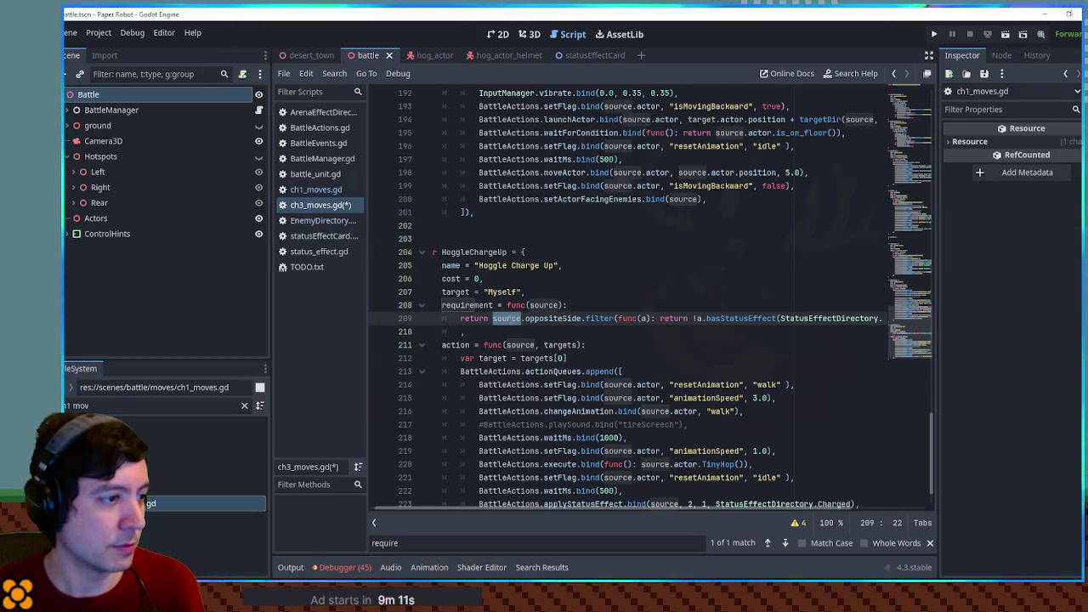
{"action": "double_click", "coordinate": [552, 318]}
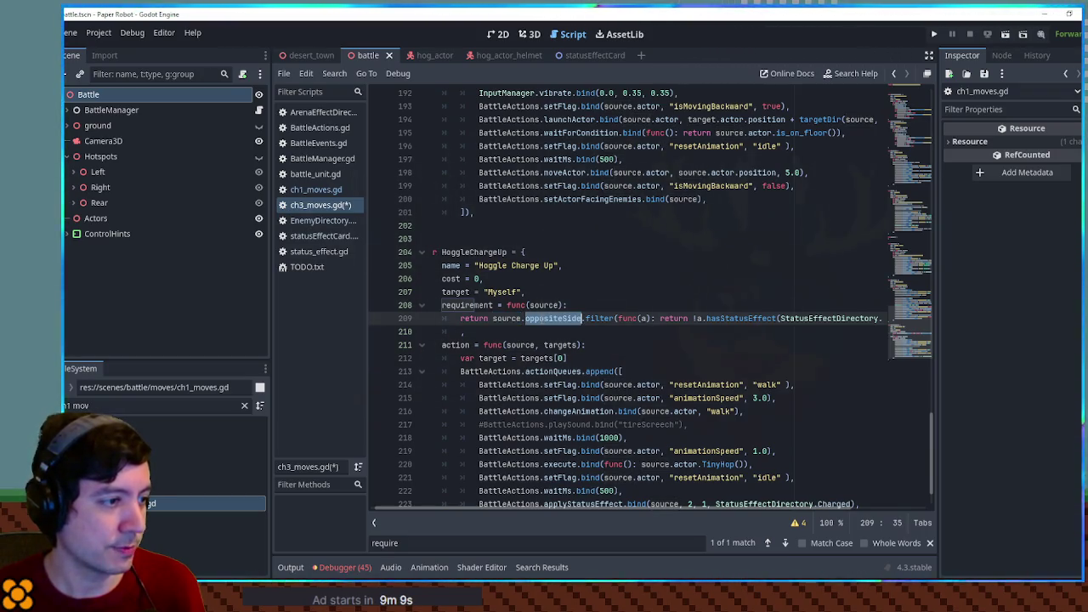
{"action": "double_click", "coordinate": [495, 318]}
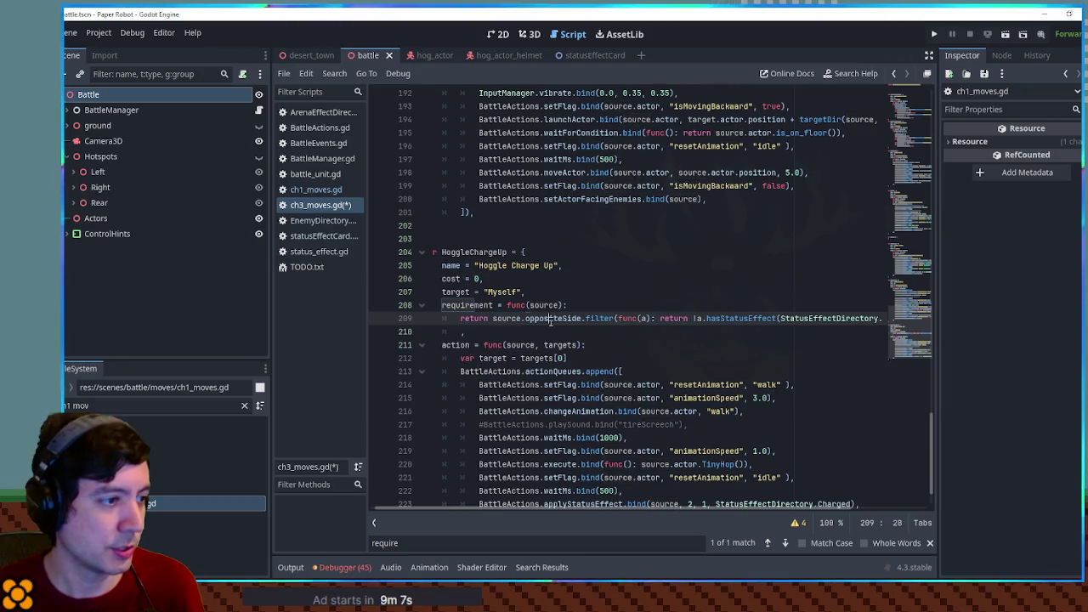
{"action": "double_click", "coordinate": [552, 318]}
{"action": "type", "text": "side"}
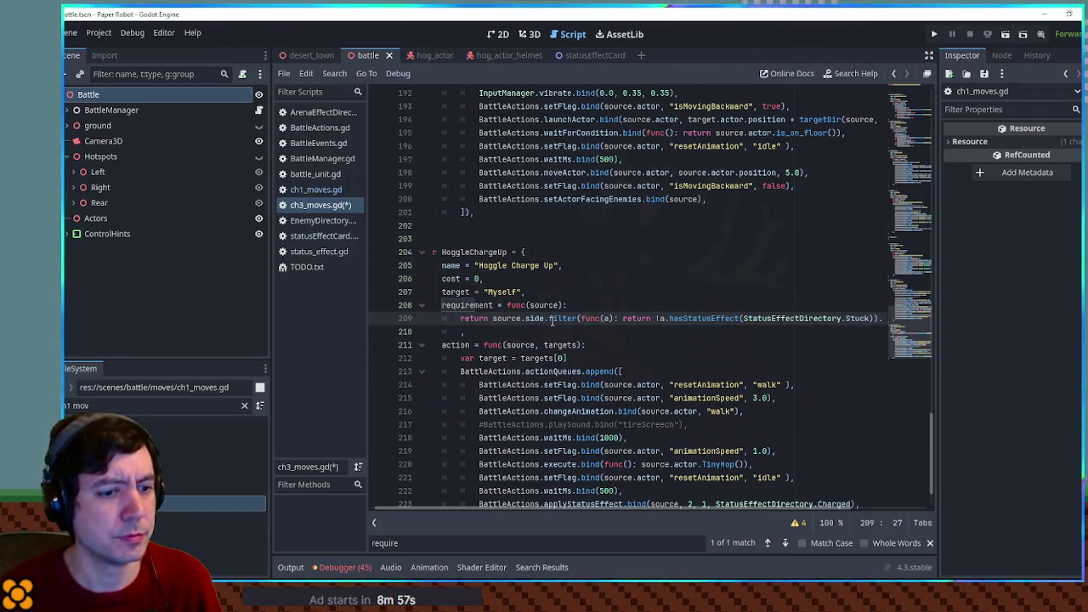
{"action": "left_click_drag", "start_coordinate": [442, 304], "coordinate": [535, 304]}
Step: Search all project scripts for 'requirement = func', finding 18 matches in 4 files
{"action": "key", "text": "ctrl+shift+f"}
{"action": "left_click", "coordinate": [595, 343]}
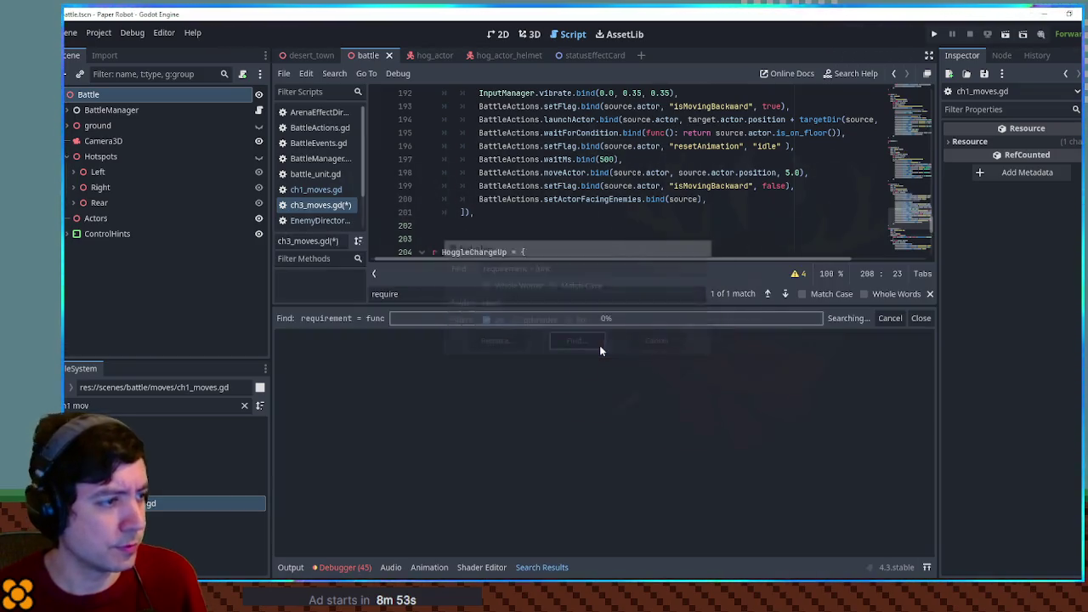
{"action": "scroll", "coordinate": [501, 416], "scroll_direction": "down", "scroll_amount": 3}
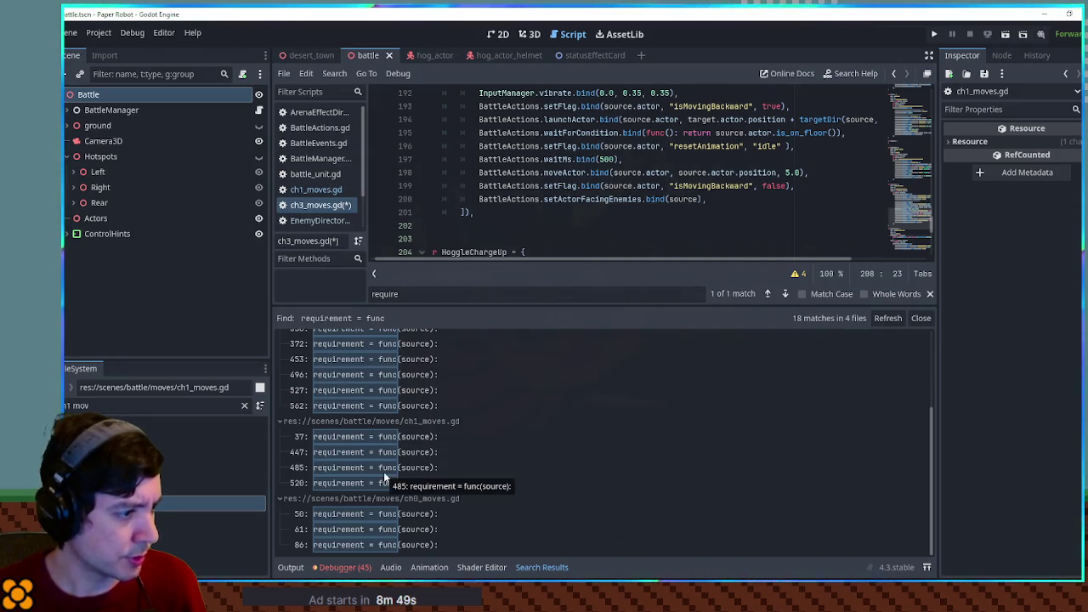
{"action": "scroll", "coordinate": [509, 204], "scroll_direction": "down", "scroll_amount": 3}
{"action": "left_click", "coordinate": [507, 199]}
{"action": "double_click", "coordinate": [508, 199]}
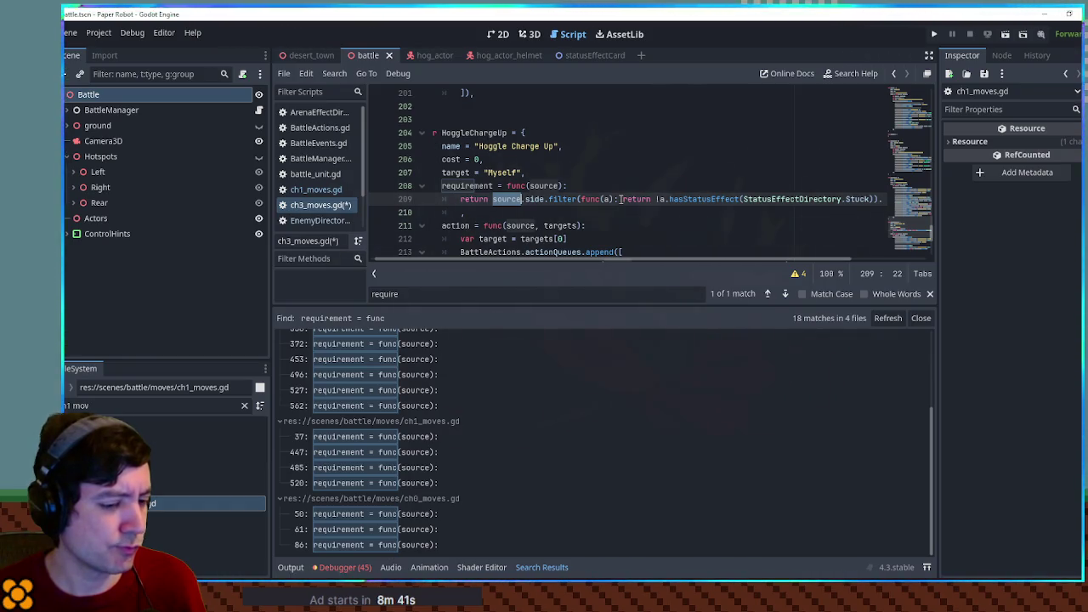
{"action": "left_click", "coordinate": [581, 185]}
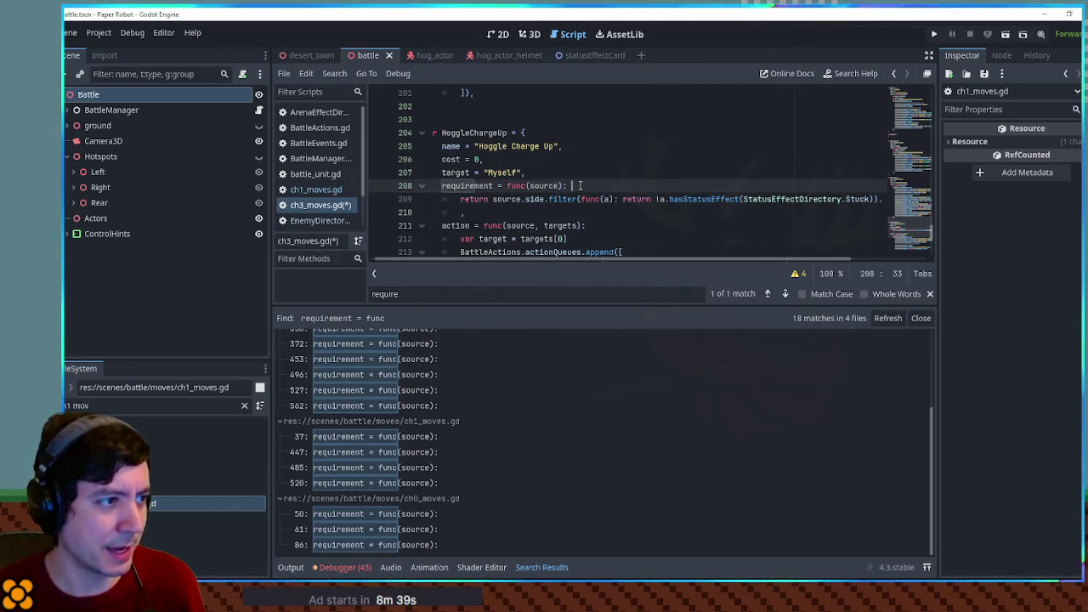
Step: Add 'var myIndex = source.side.find(source)' on line 209 and begin indexing source.side on line 210
{"action": "key", "text": "Return"}
{"action": "type", "text": "var my"}
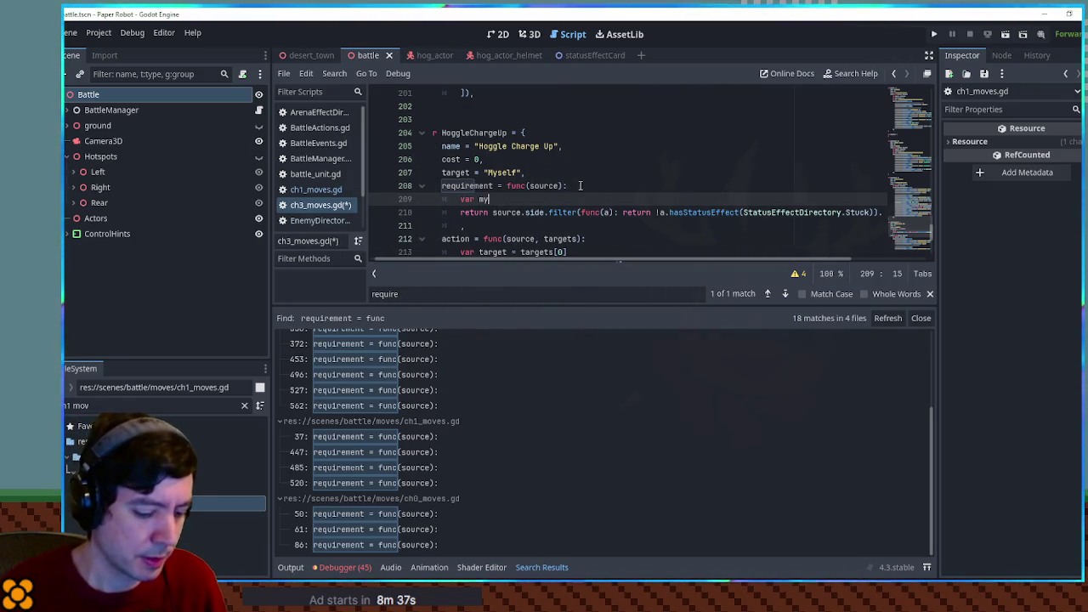
{"action": "type", "text": "Ind"}
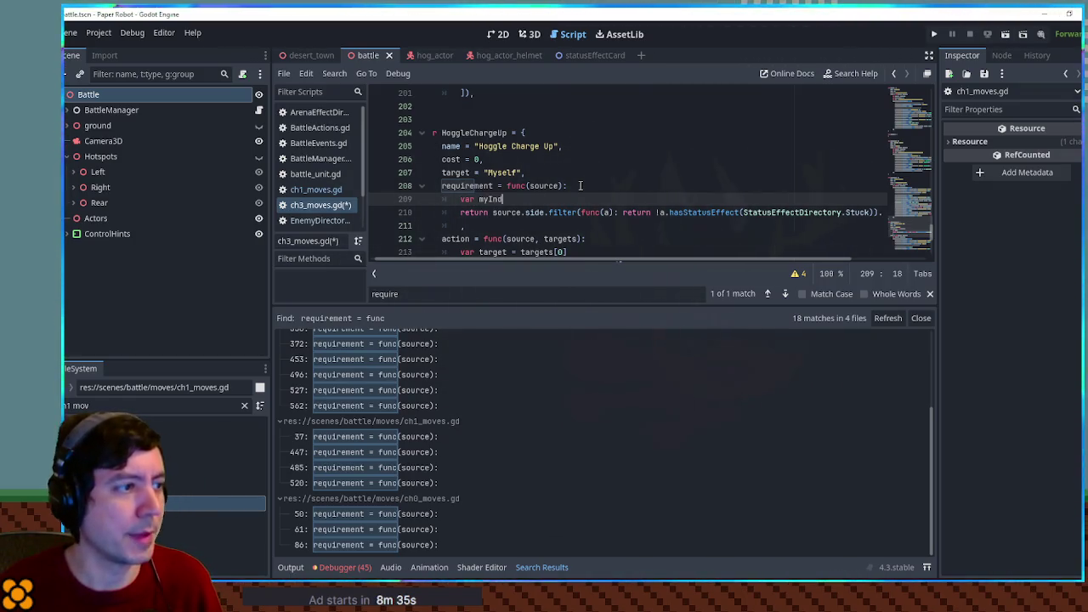
{"action": "type", "text": "ex = source.side.find(source"}
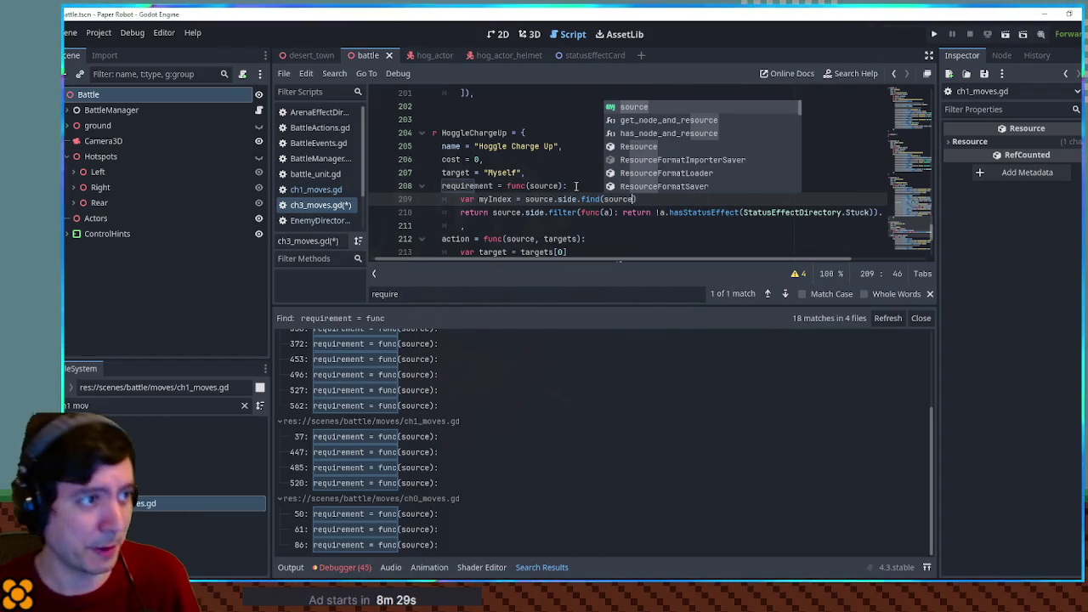
{"action": "key", "text": "Escape"}
{"action": "double_click", "coordinate": [505, 199]}
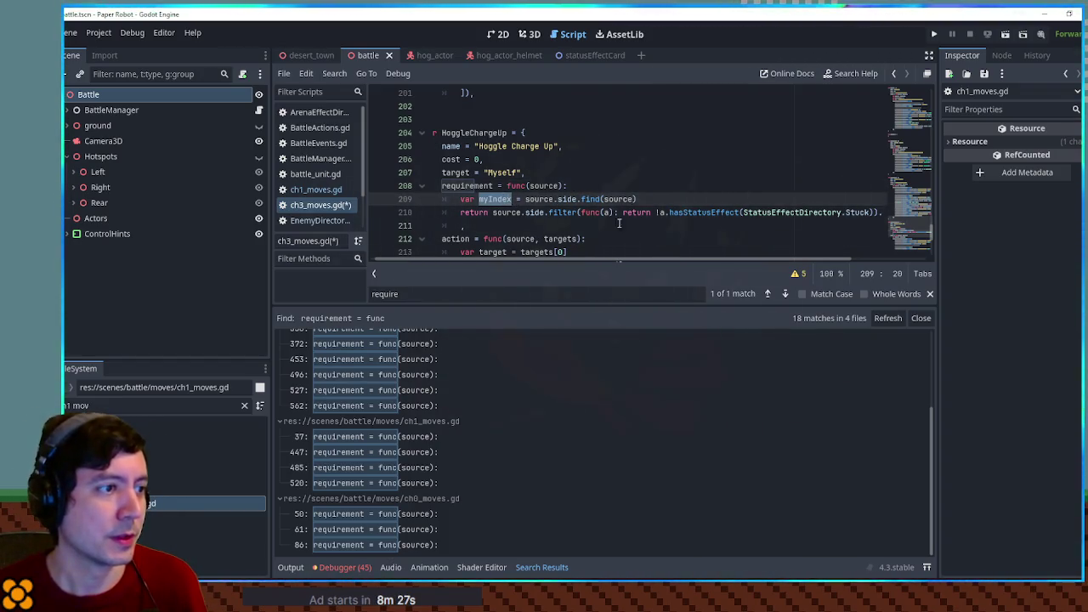
{"action": "scroll", "coordinate": [603, 261], "scroll_direction": "right", "scroll_amount": 2}
{"action": "scroll", "coordinate": [603, 261], "scroll_direction": "left", "scroll_amount": 2}
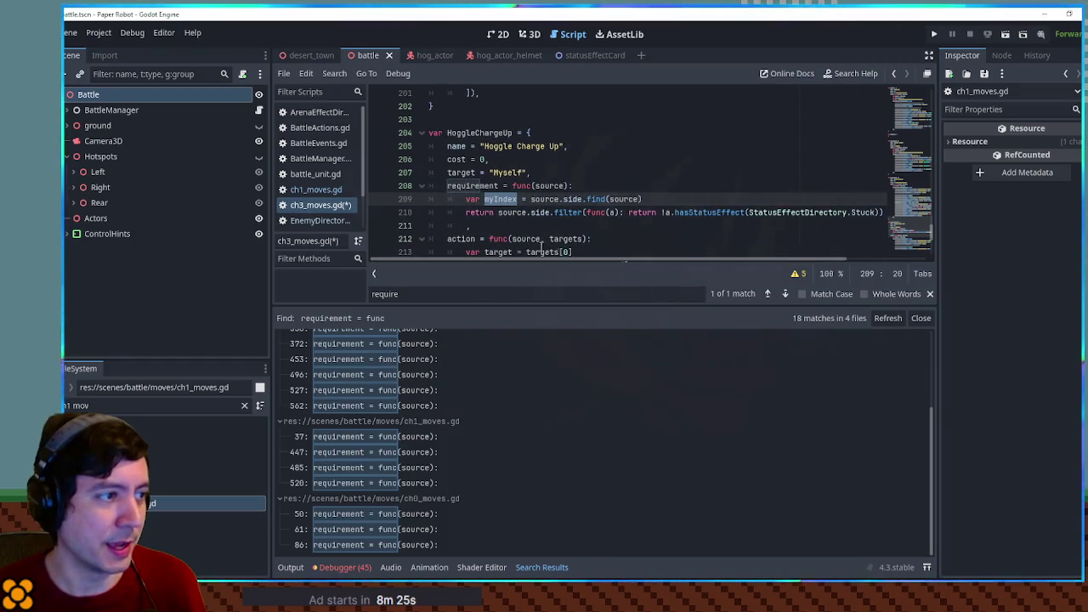
{"action": "left_click", "coordinate": [693, 195]}
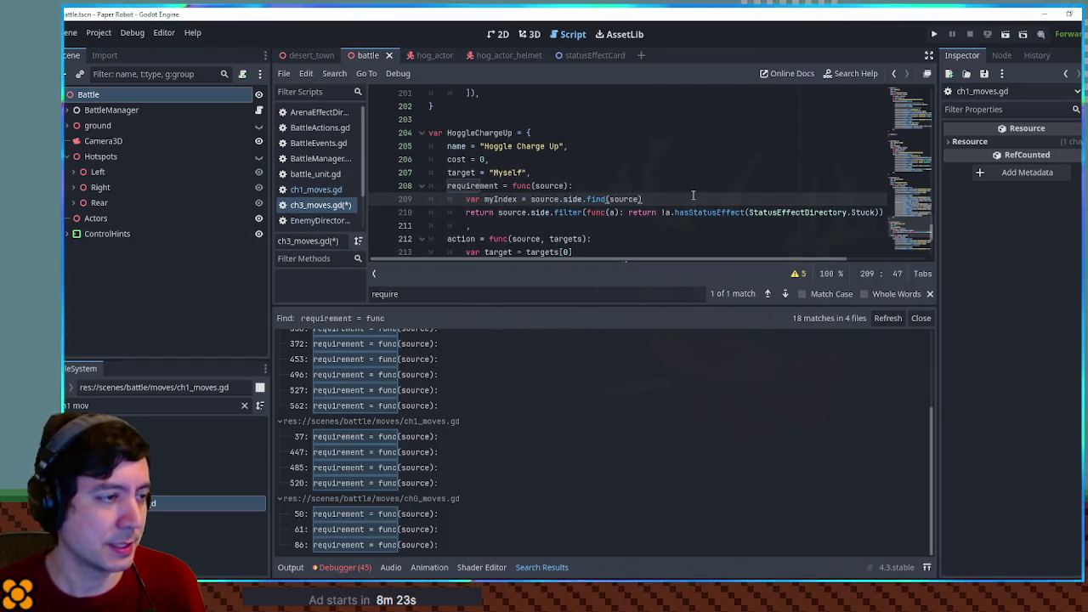
{"action": "left_click", "coordinate": [551, 213]}
{"action": "type", "text": "["}
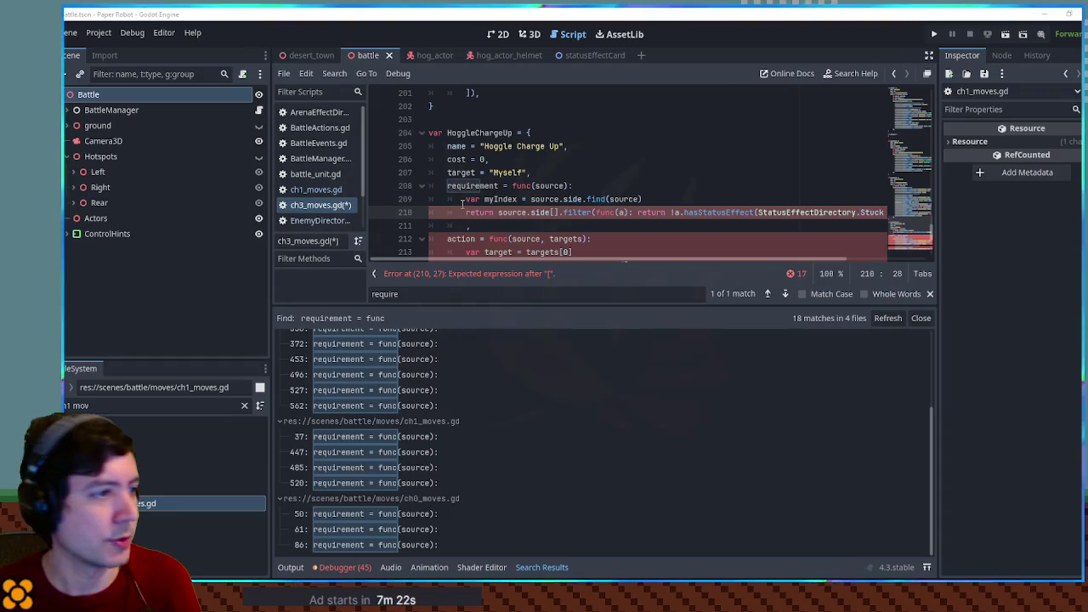
Step: Replace the bracket on line 210 with source.side.slice(0, myIndex), clearing the syntax error
{"action": "double_click", "coordinate": [516, 213]}
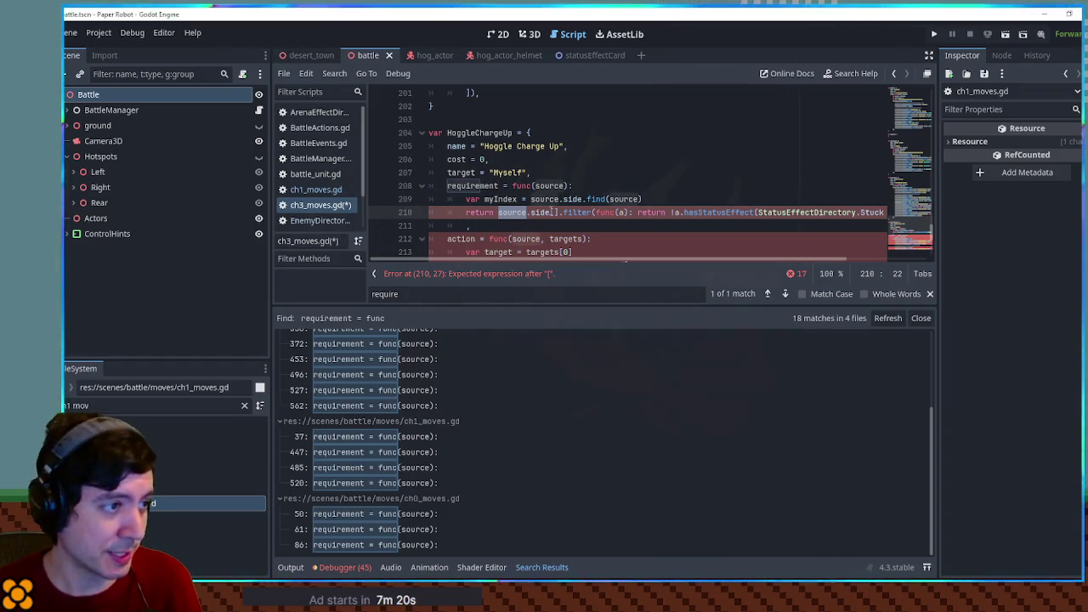
{"action": "left_click", "coordinate": [552, 212]}
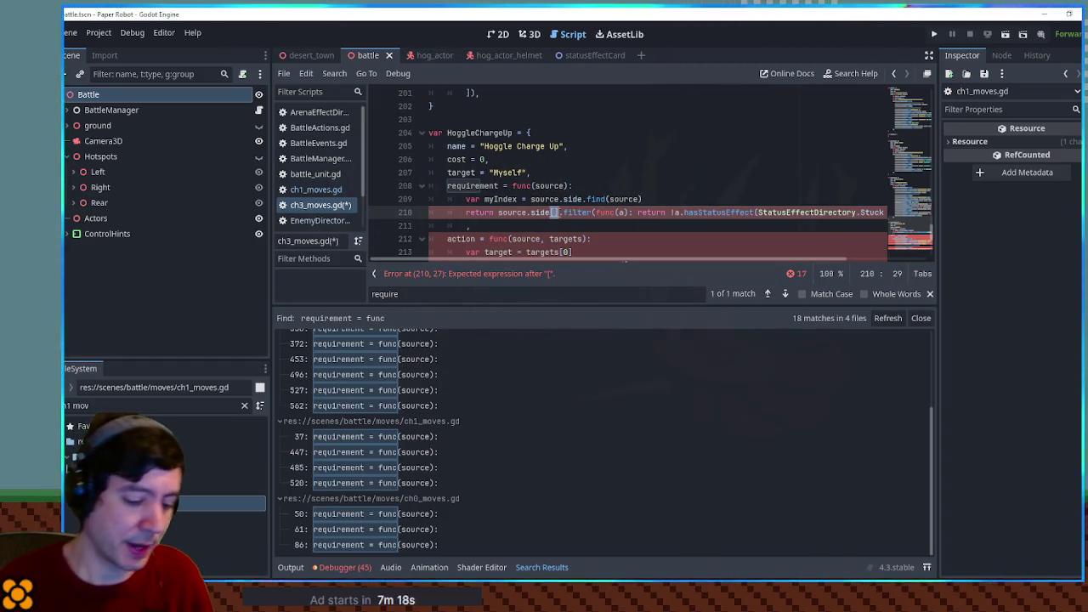
{"action": "key", "text": "BackSpace"}
{"action": "type", "text": ".slice("}
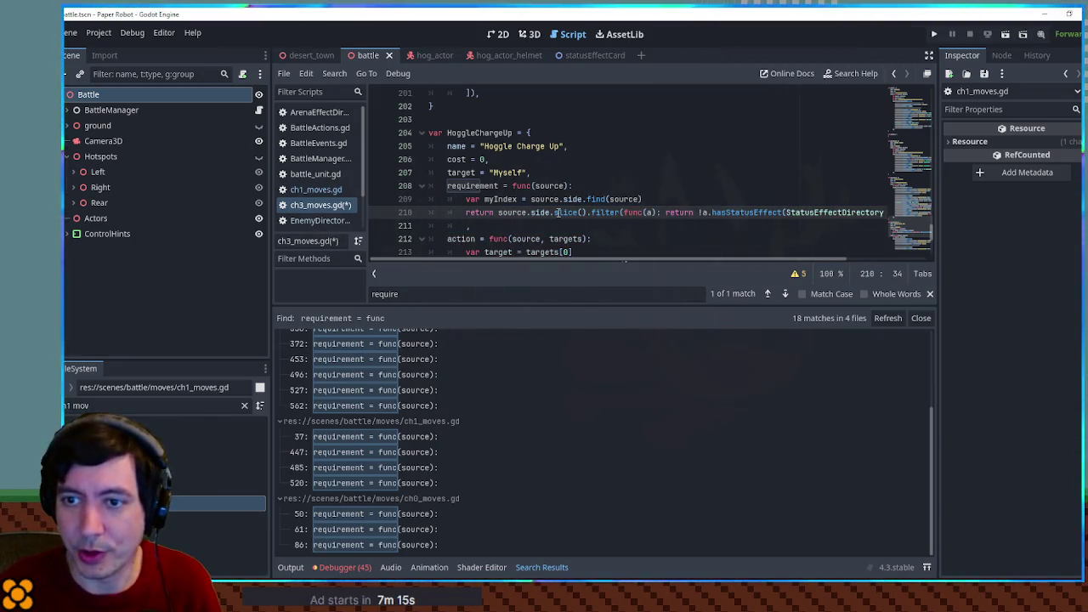
{"action": "type", "text": "0,"}
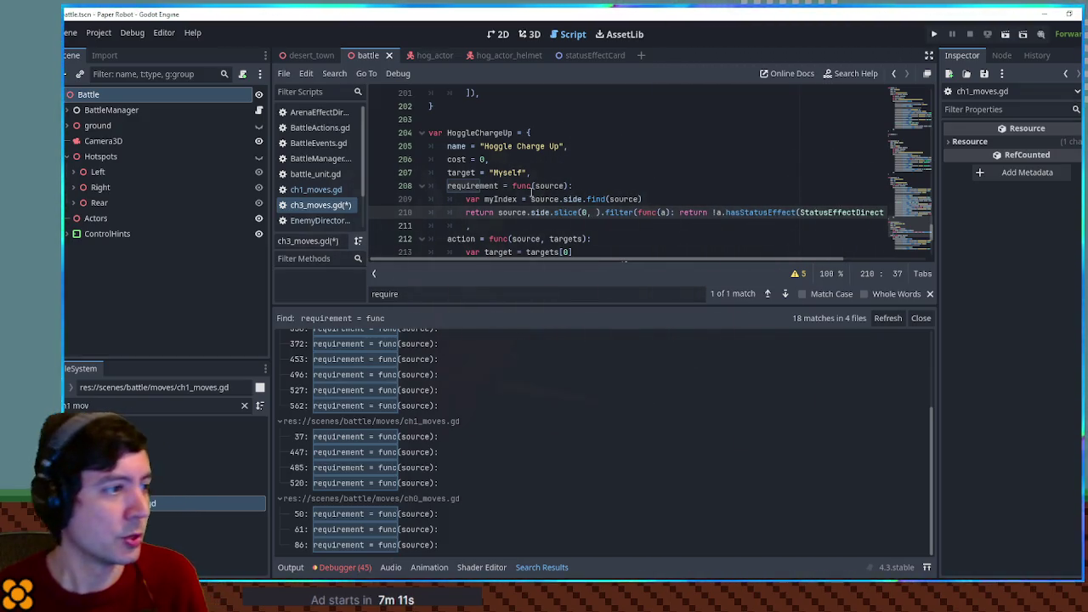
{"action": "double_click", "coordinate": [499, 199]}
{"action": "key", "text": "ctrl+c"}
{"action": "left_click", "coordinate": [598, 212]}
{"action": "key", "text": "ctrl+v"}
{"action": "key", "text": "ctrl+z"}
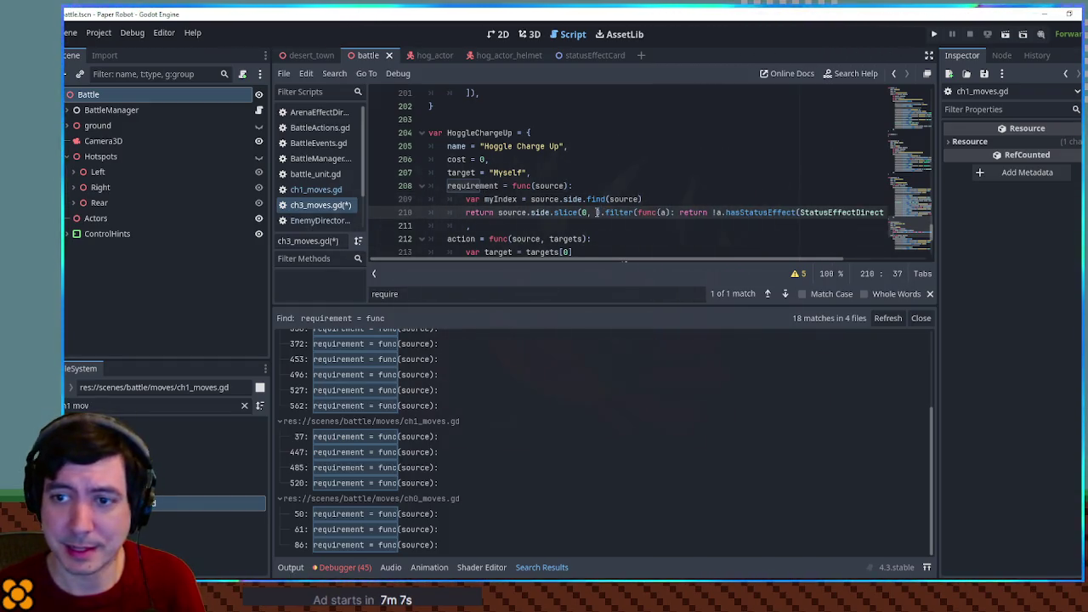
{"action": "key", "text": "ctrl+v"}
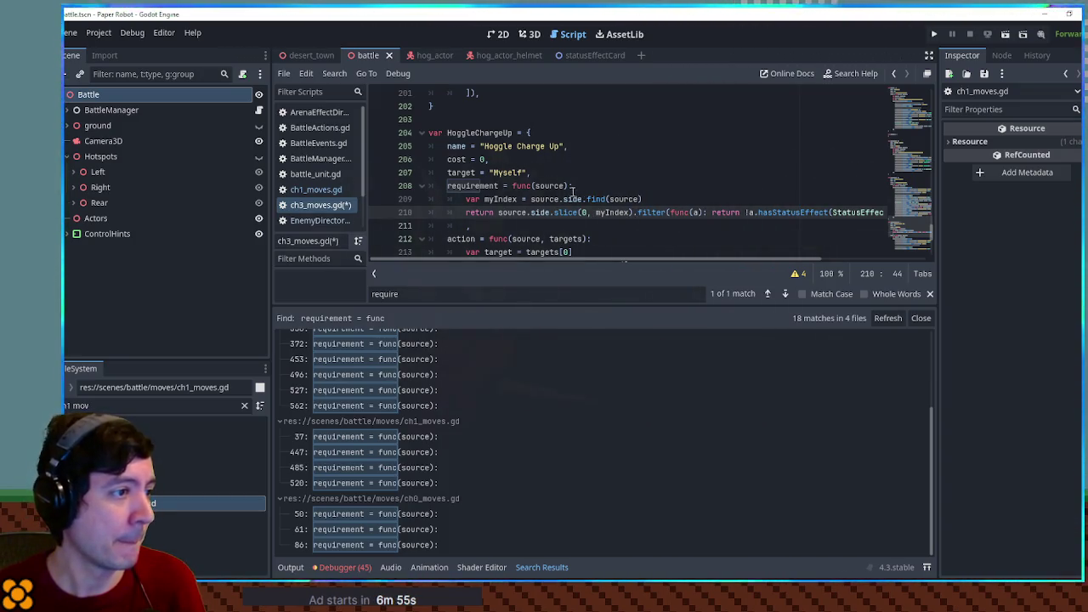
{"action": "double_click", "coordinate": [501, 199]}
Step: Add an 'if myIndex == 1: return false' guard after line 209
{"action": "left_click", "coordinate": [668, 200]}
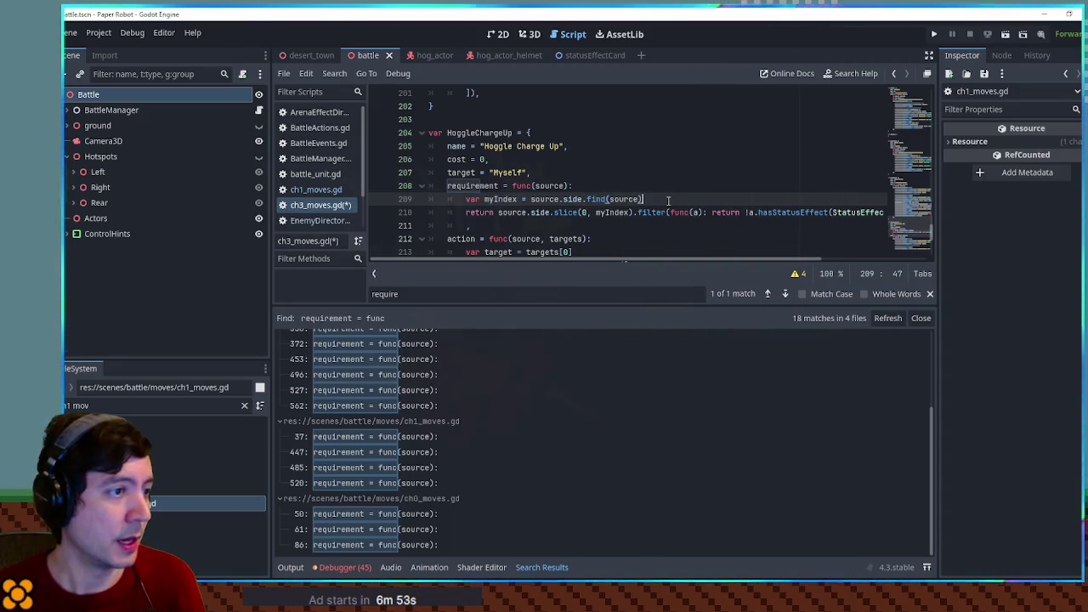
{"action": "key", "text": "Return"}
{"action": "type", "text": "if myIndex =="}
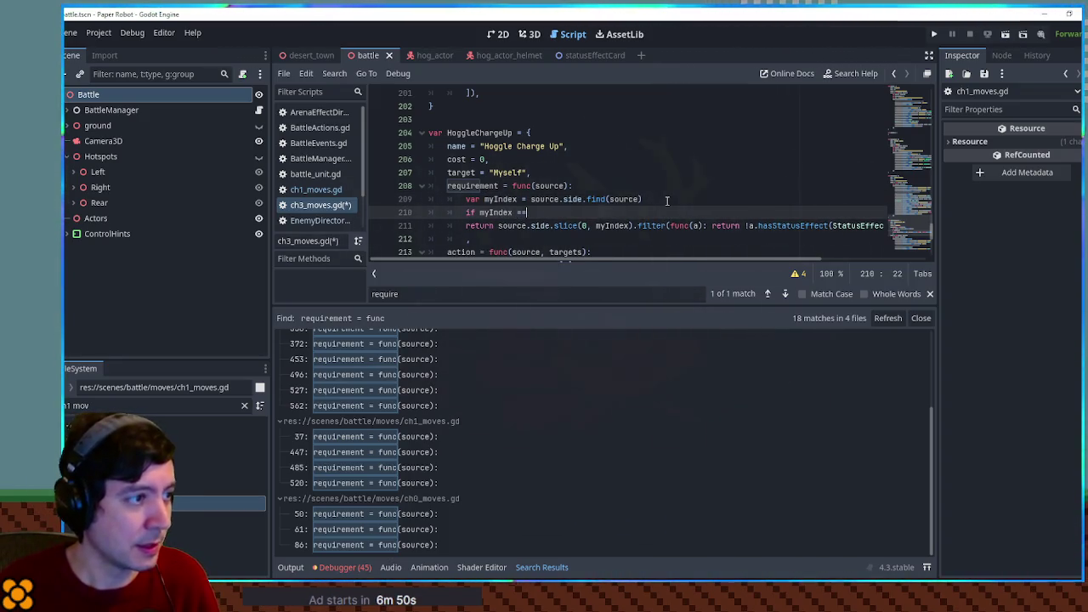
{"action": "type", "text": "1: return fals"}
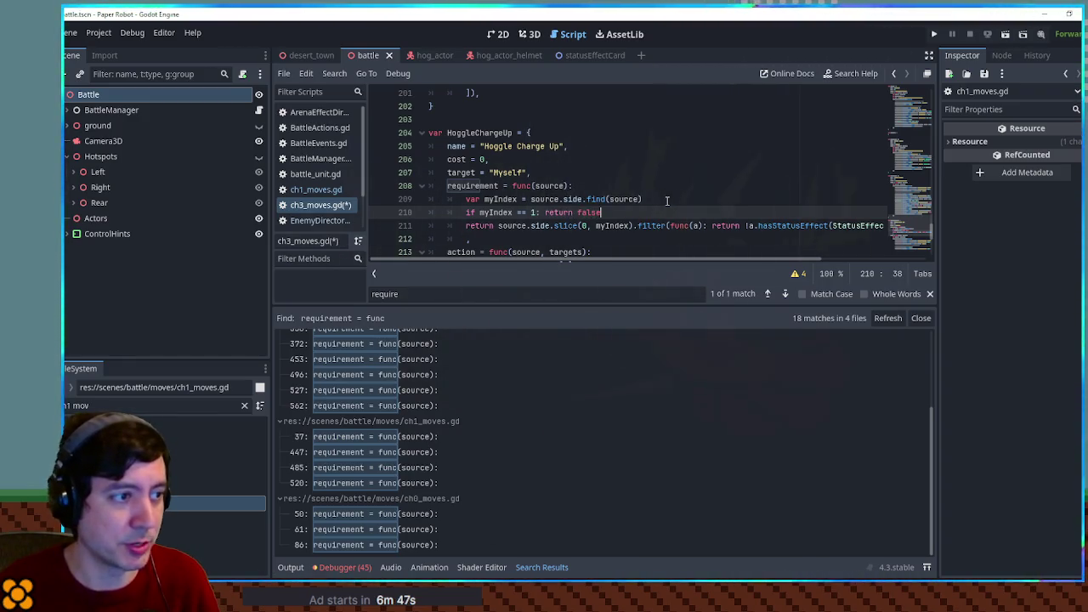
{"action": "type", "text": "e"}
{"action": "left_click", "coordinate": [532, 187]}
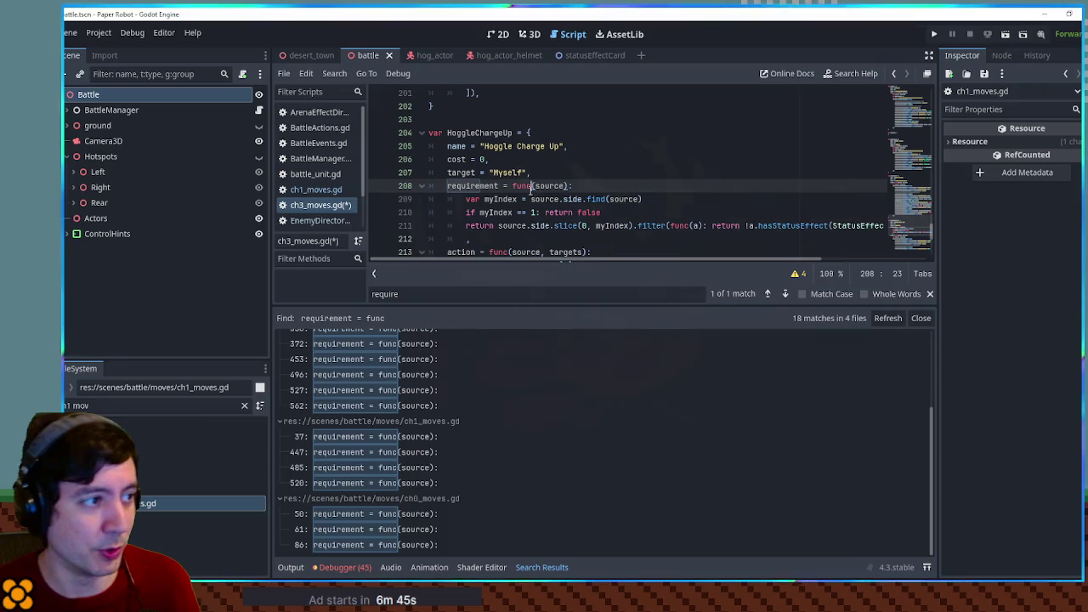
{"action": "left_click", "coordinate": [605, 214]}
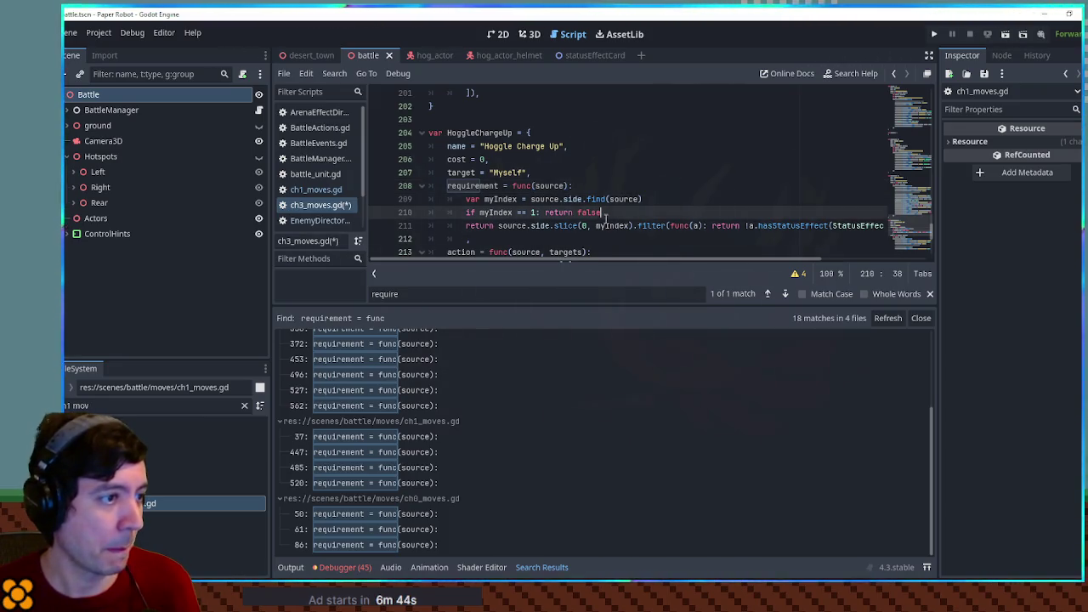
Step: Replace hasStatusEffect(StatusEffectDirectory.Stuck) with isFlying on line 211 and close the search results
{"action": "left_click", "coordinate": [745, 226]}
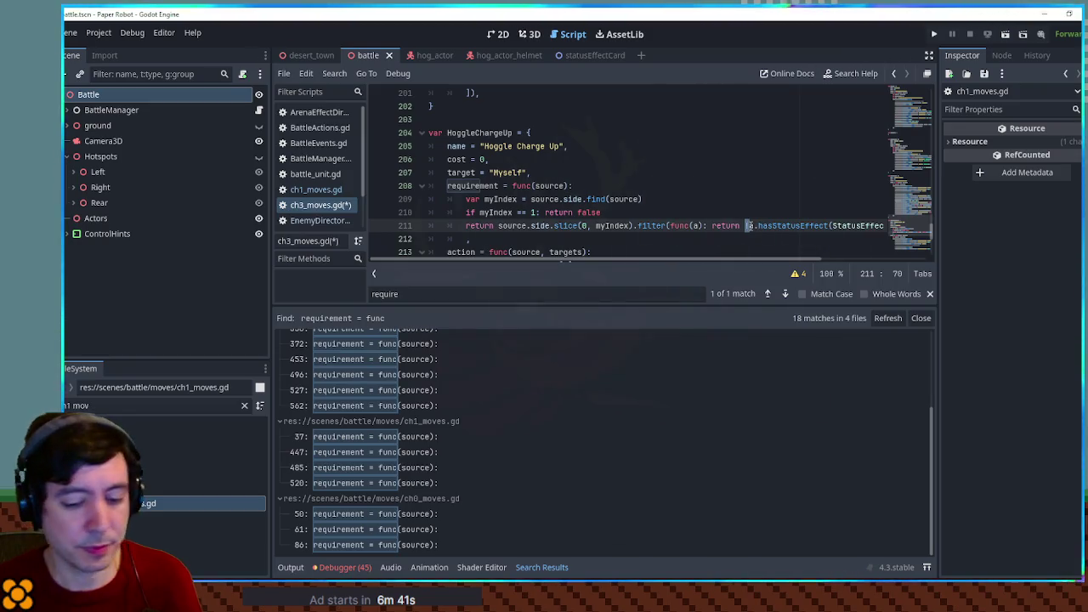
{"action": "key", "text": "Delete"}
{"action": "type", "text": "."}
{"action": "mouse_move", "coordinate": [748, 225]}
{"action": "left_mouse_down"}
{"action": "mouse_move", "coordinate": [884, 225]}
{"action": "mouse_move", "coordinate": [840, 225]}
{"action": "left_mouse_up"}
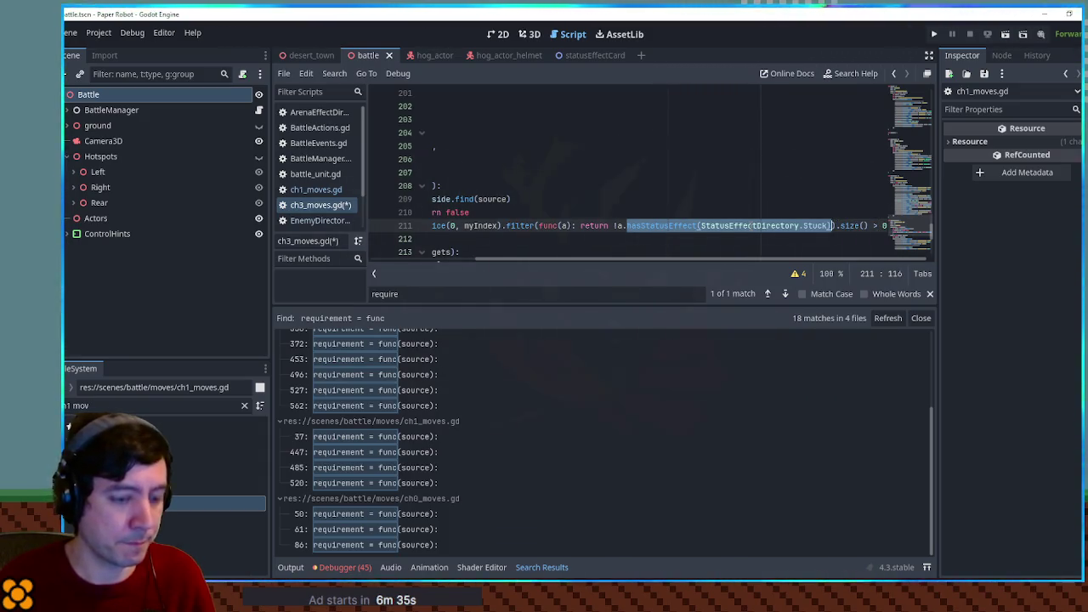
{"action": "type", "text": "isFlying"}
{"action": "key", "text": "Home"}
{"action": "key", "text": "Home"}
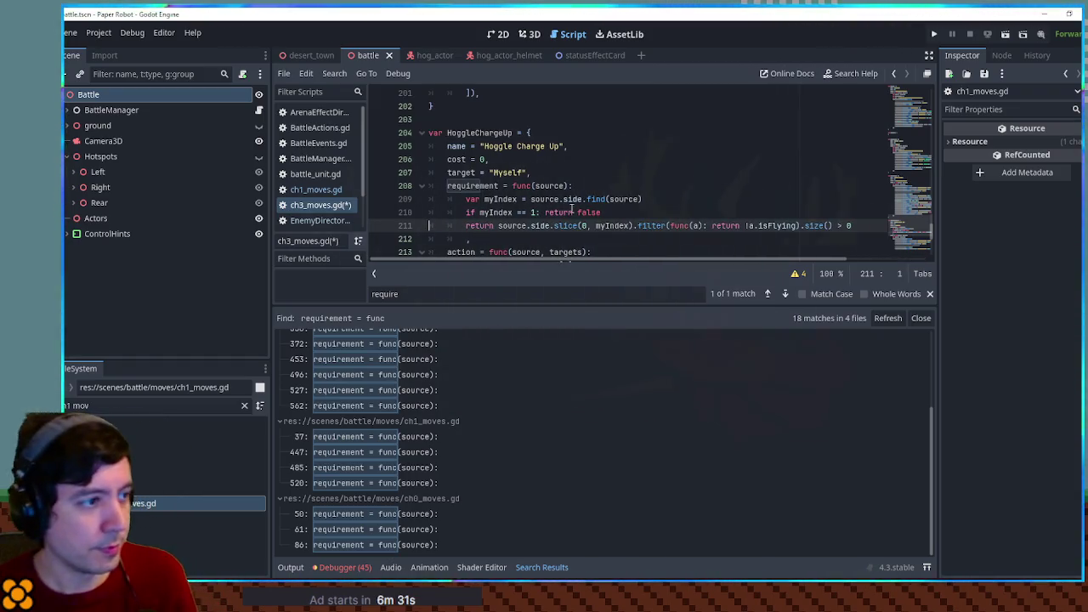
{"action": "left_click_drag", "start_coordinate": [499, 225], "coordinate": [582, 225]}
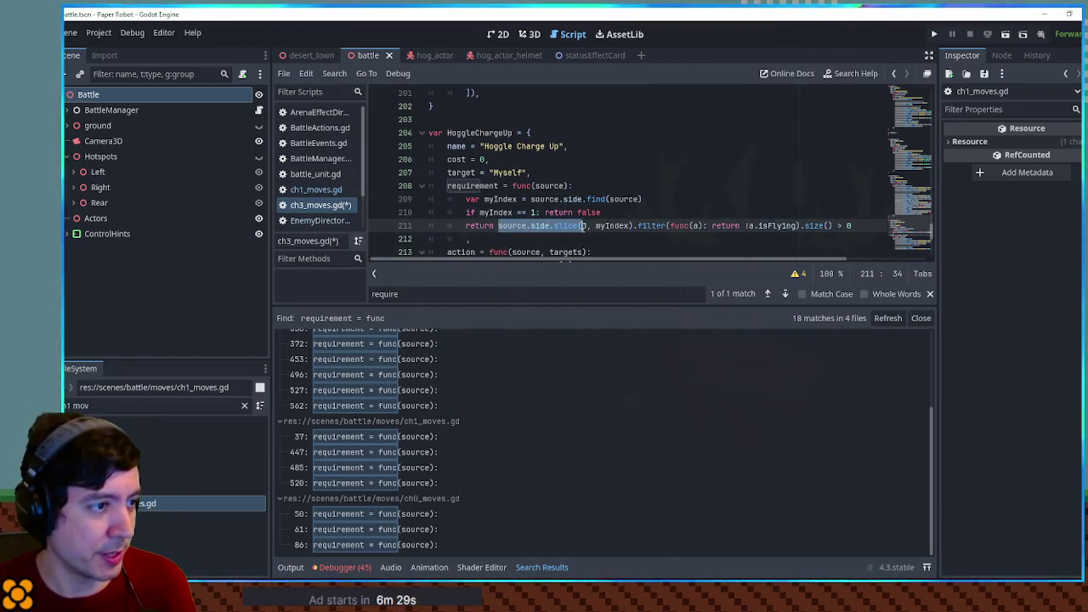
{"action": "left_click", "coordinate": [567, 225]}
{"action": "left_click_drag", "start_coordinate": [499, 226], "coordinate": [801, 225]}
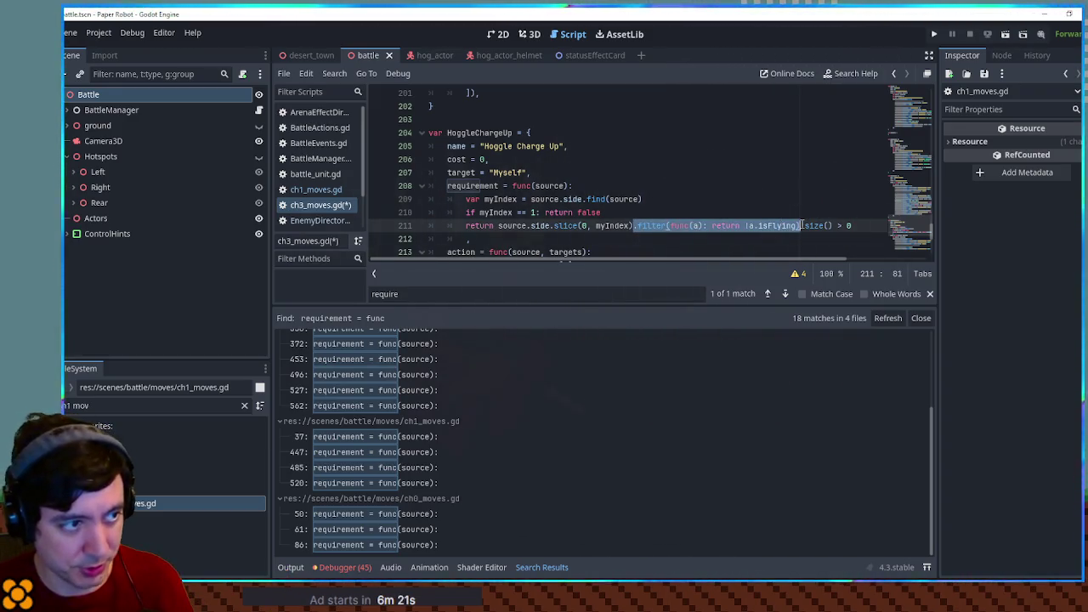
{"action": "left_click_drag", "start_coordinate": [832, 225], "coordinate": [804, 226]}
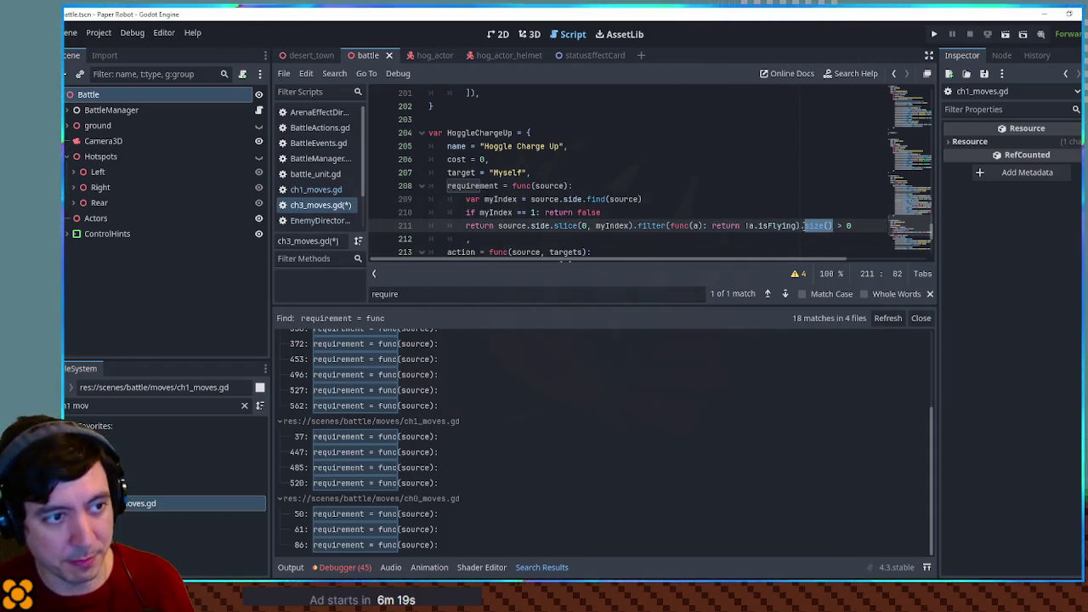
{"action": "left_click", "coordinate": [850, 225]}
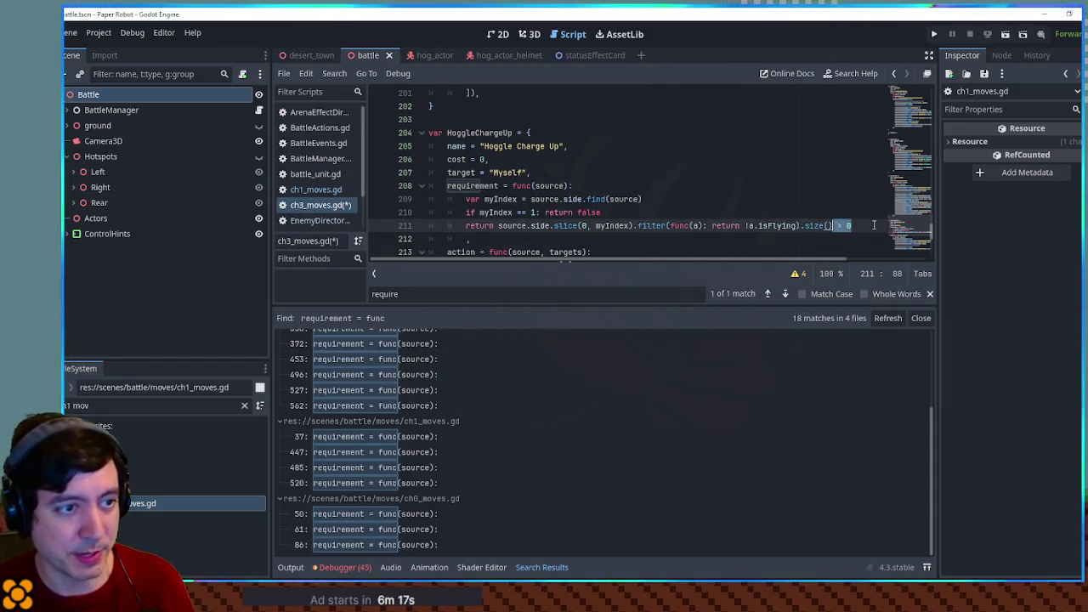
{"action": "left_click", "coordinate": [873, 225]}
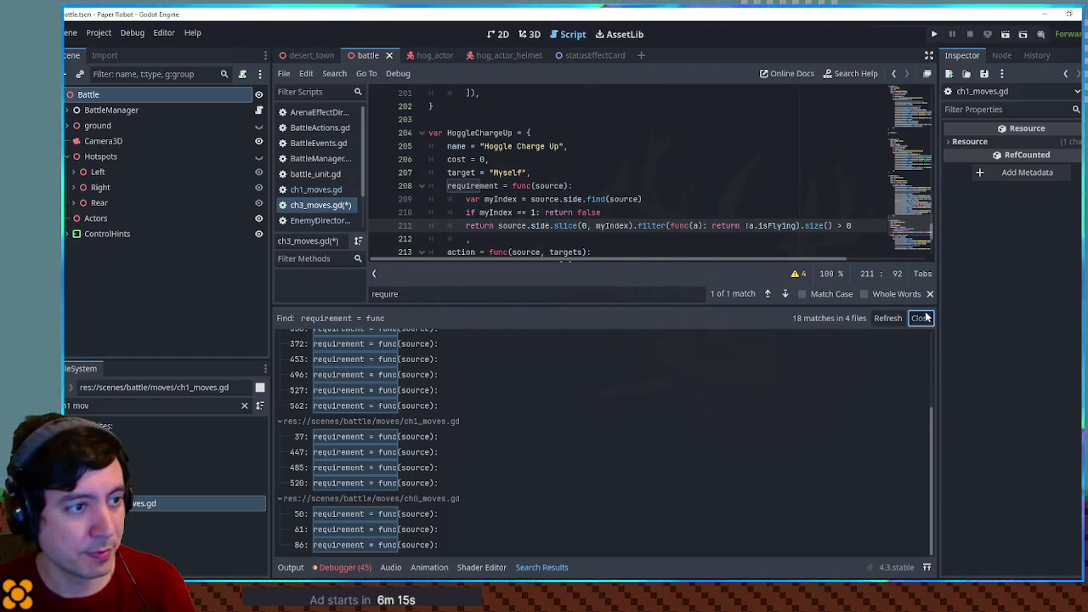
{"action": "left_click", "coordinate": [920, 318]}
{"action": "double_click", "coordinate": [476, 172]}
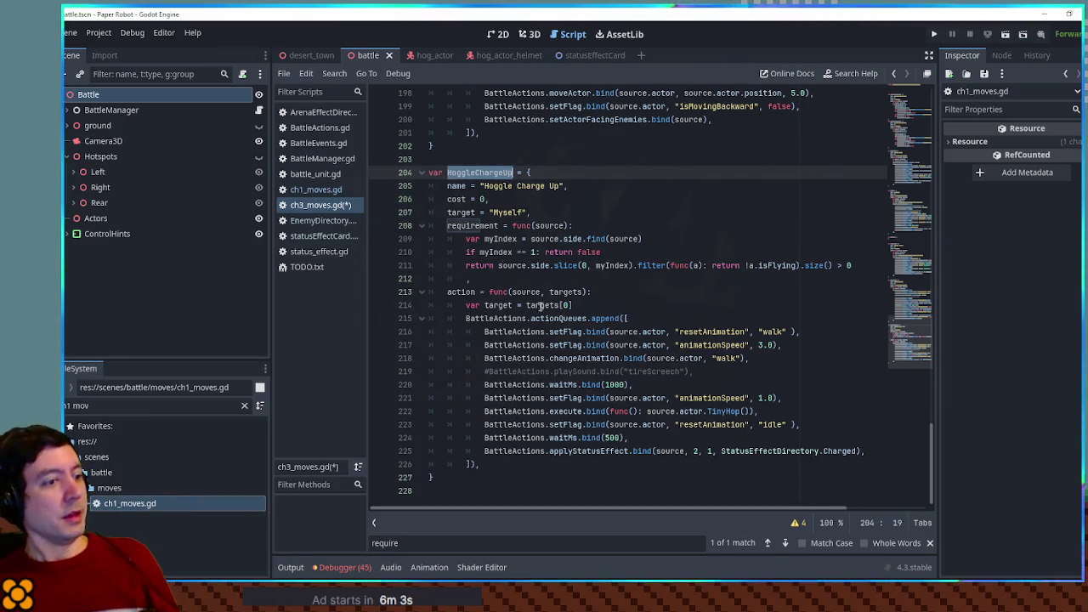
Step: Copy the HoggleChargeUp name and select ChargeUp in HardHatHoggle's moves list in EnemyDirectory.gd
{"action": "left_click", "coordinate": [693, 452]}
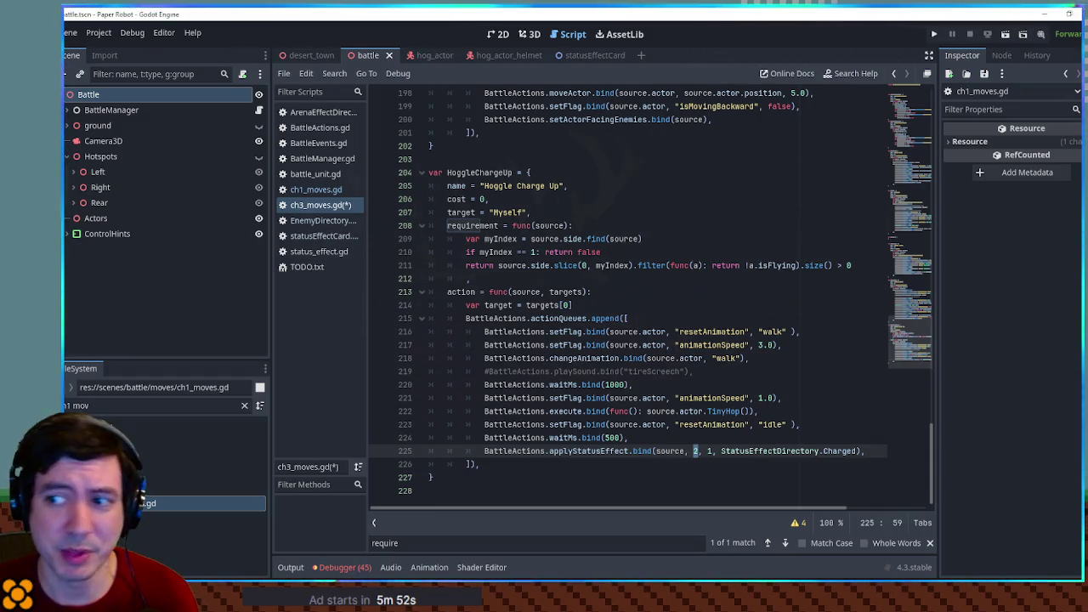
{"action": "key", "text": "ctrl+z"}
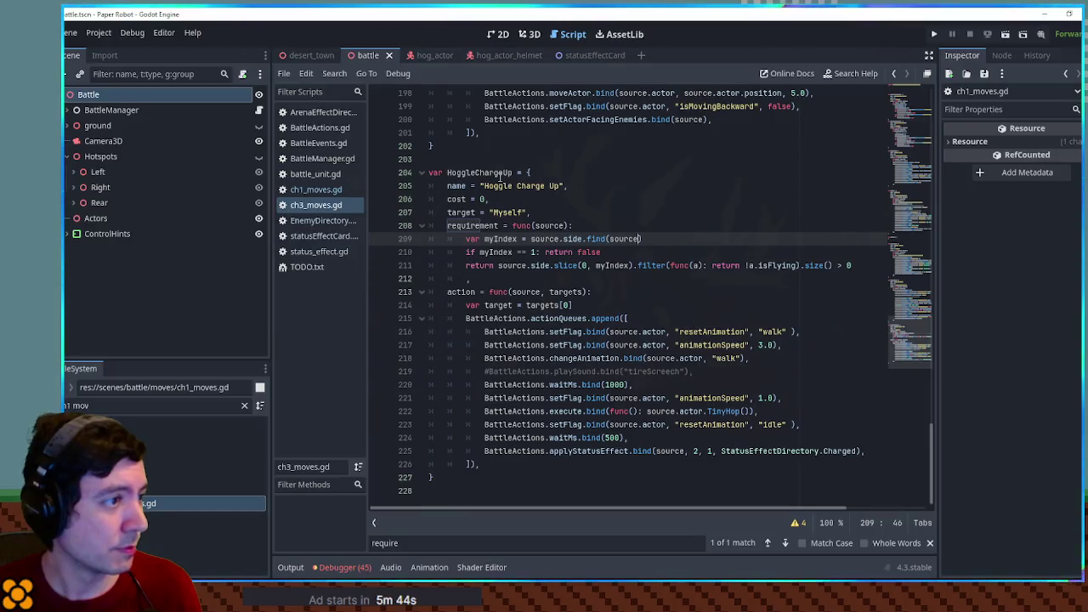
{"action": "left_click", "coordinate": [500, 174]}
{"action": "double_click", "coordinate": [499, 174]}
{"action": "key", "text": "ctrl+c"}
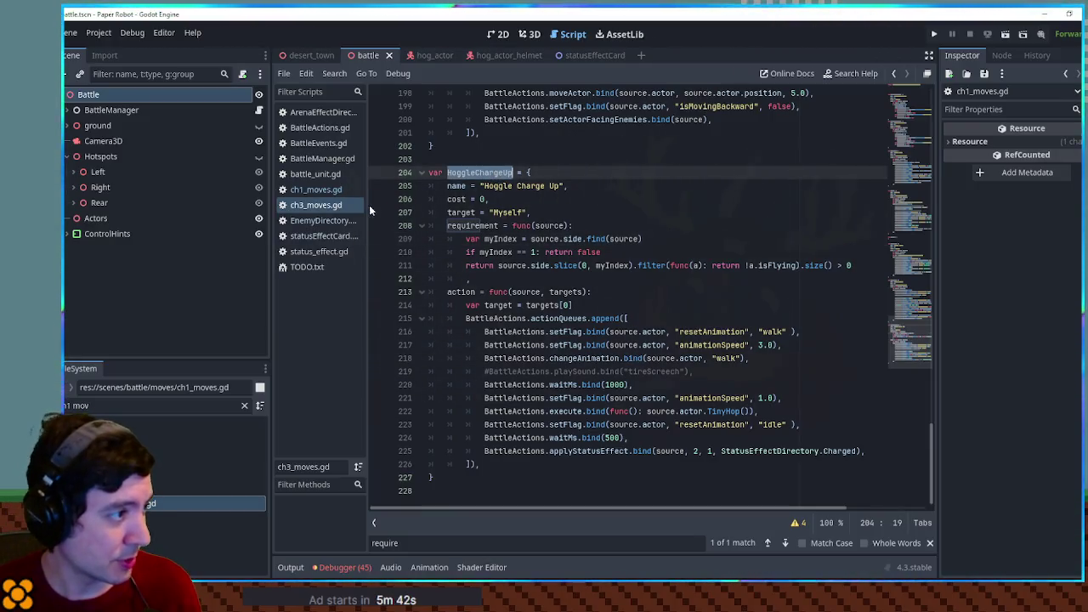
{"action": "left_click", "coordinate": [316, 221]}
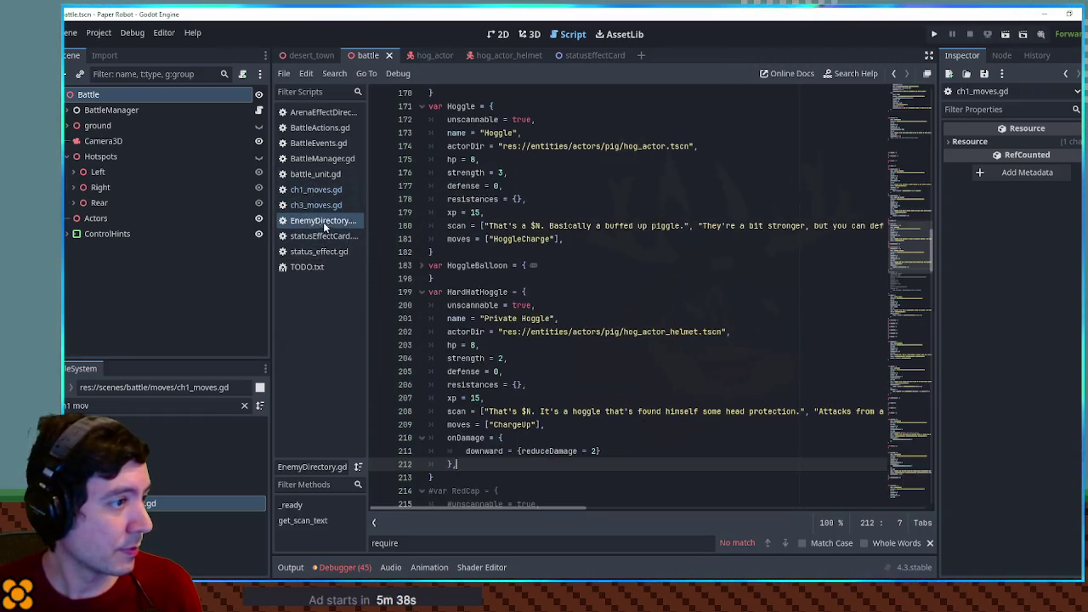
{"action": "double_click", "coordinate": [513, 424]}
Step: Set HardHatHoggle's moves to ["HoggleChargeUp", "HoggleCharge"] and save EnemyDirectory.gd
{"action": "key", "text": "ctrl+v"}
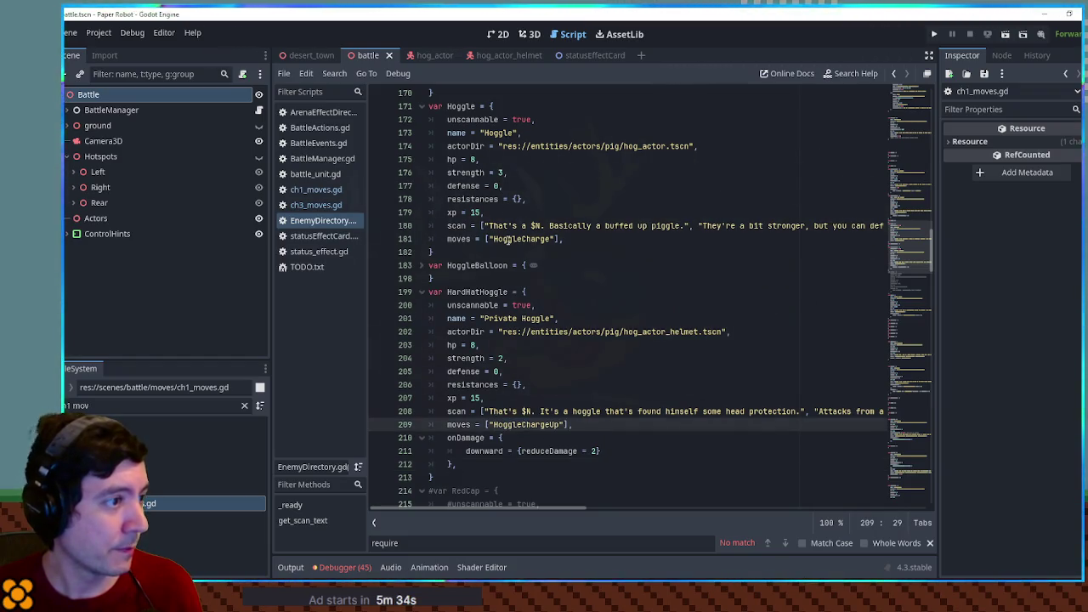
{"action": "double_click", "coordinate": [509, 241]}
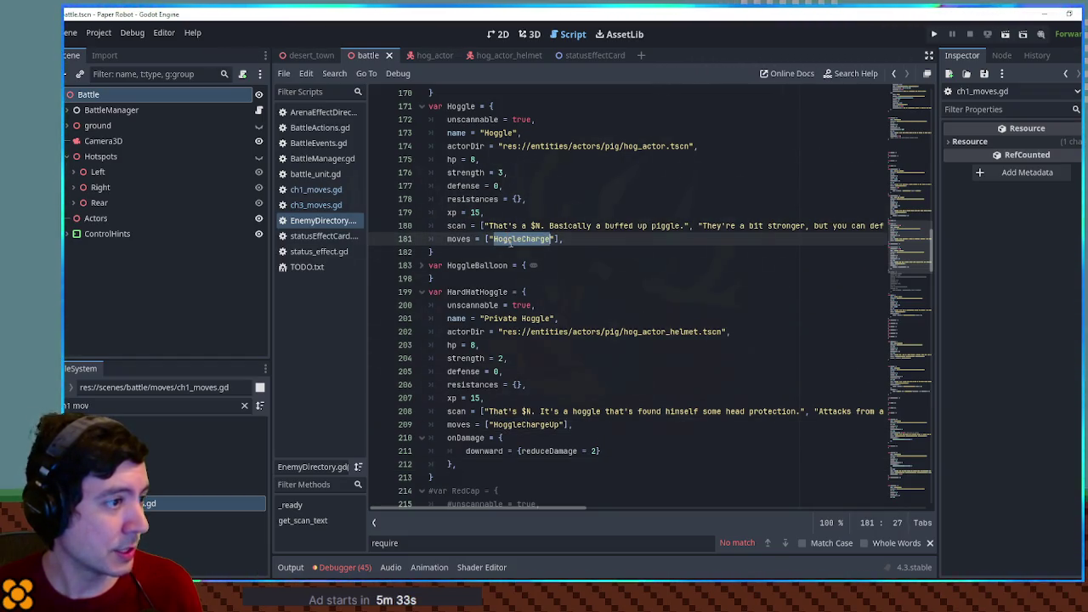
{"action": "key", "text": "ctrl+c"}
{"action": "left_click", "coordinate": [564, 424]}
{"action": "type", "text": ", \""}
{"action": "key", "text": "ctrl+v"}
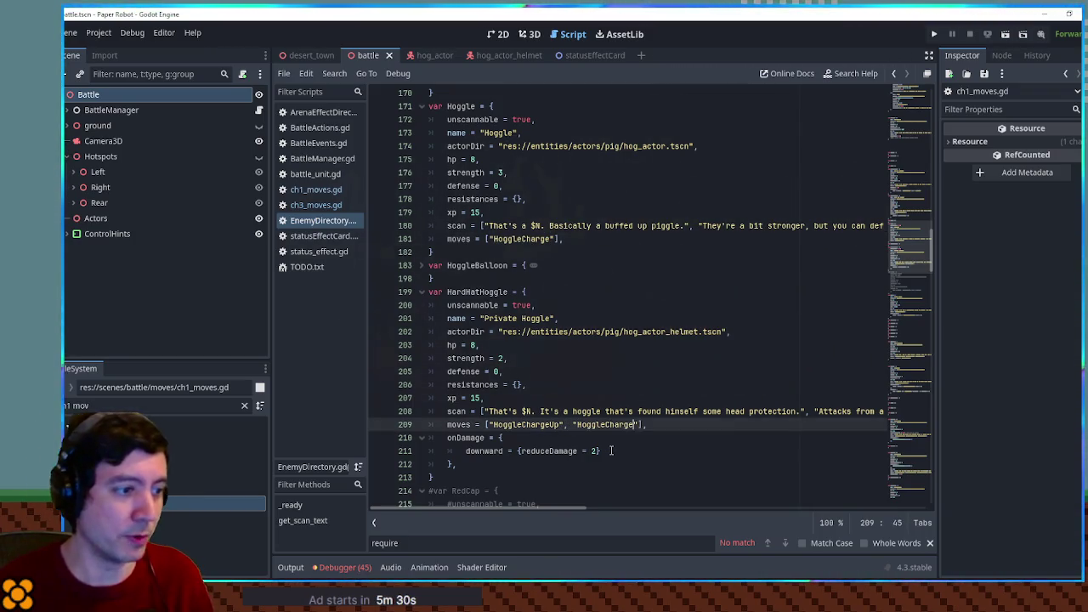
{"action": "key", "text": "ctrl+s"}
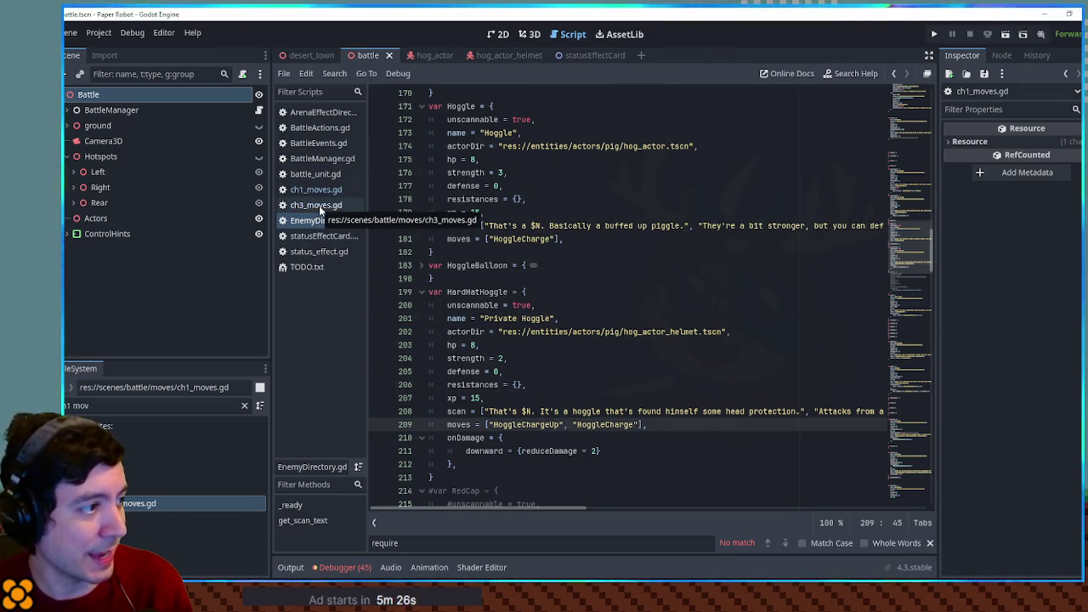
Step: Close the statusEffectCard, status_effect, ch1_moves and battle_unit scripts
{"action": "left_click", "coordinate": [319, 158]}
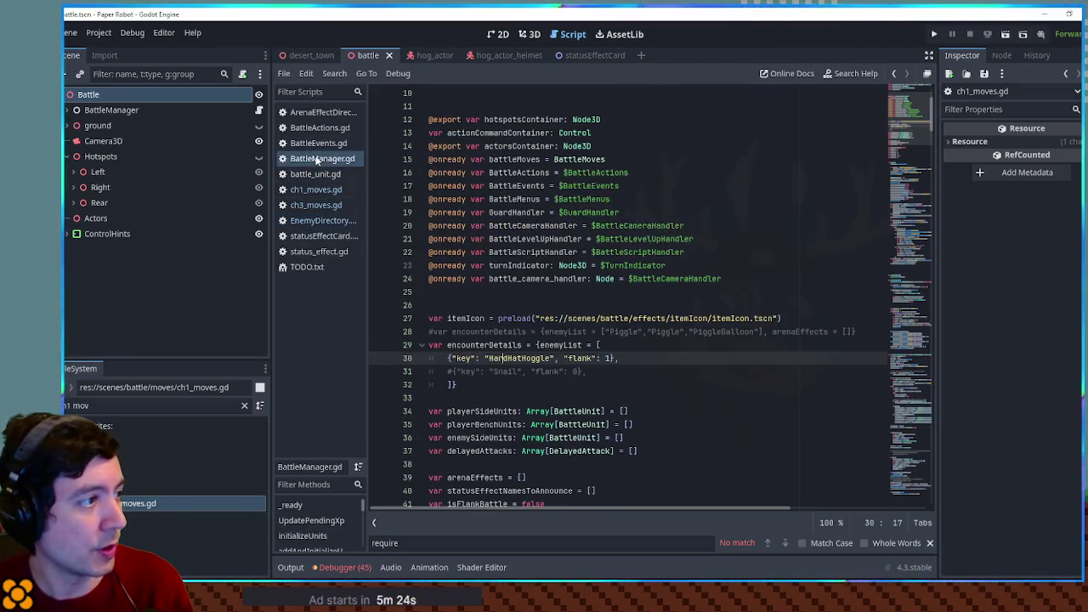
{"action": "scroll", "coordinate": [310, 136], "scroll_direction": "down", "scroll_amount": 1}
{"action": "left_click", "coordinate": [318, 174]}
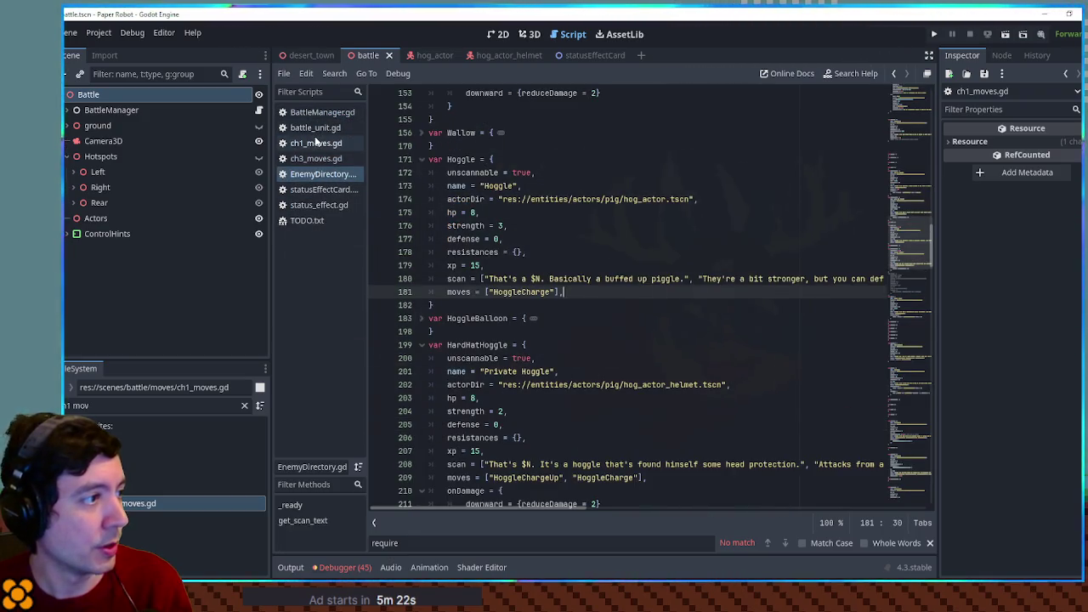
{"action": "double_click", "coordinate": [461, 159]}
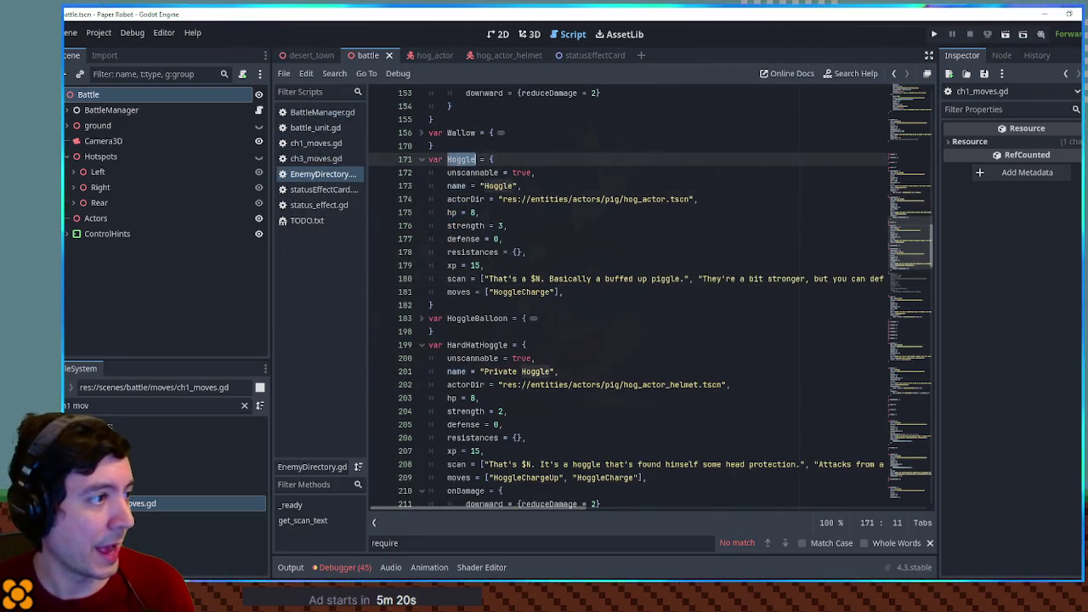
{"action": "middle_click", "coordinate": [322, 188]}
{"action": "middle_click", "coordinate": [321, 188]}
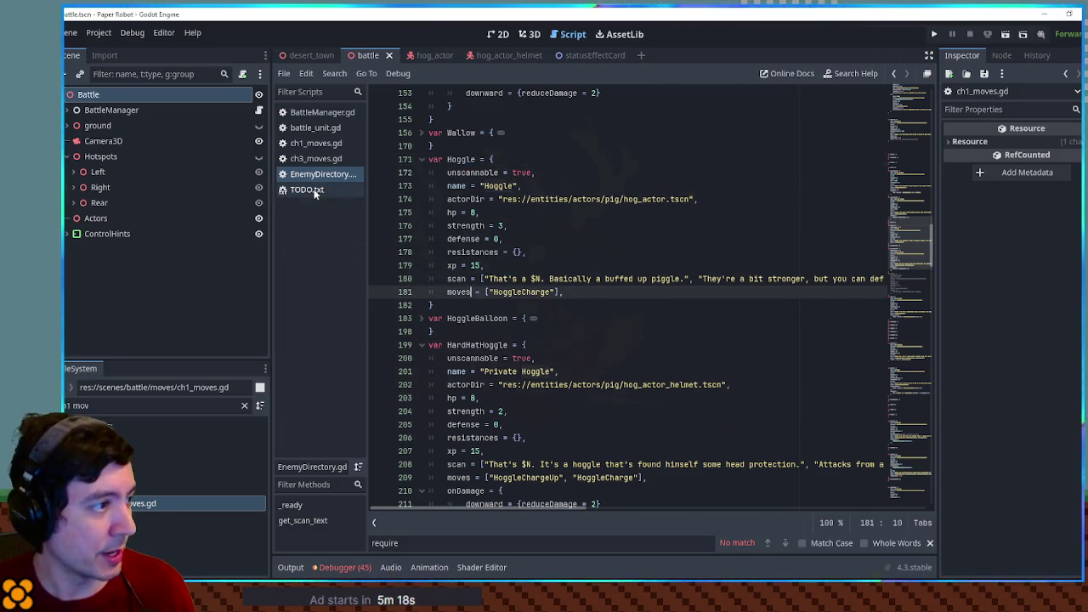
{"action": "middle_click", "coordinate": [314, 144]}
{"action": "middle_click", "coordinate": [312, 129]}
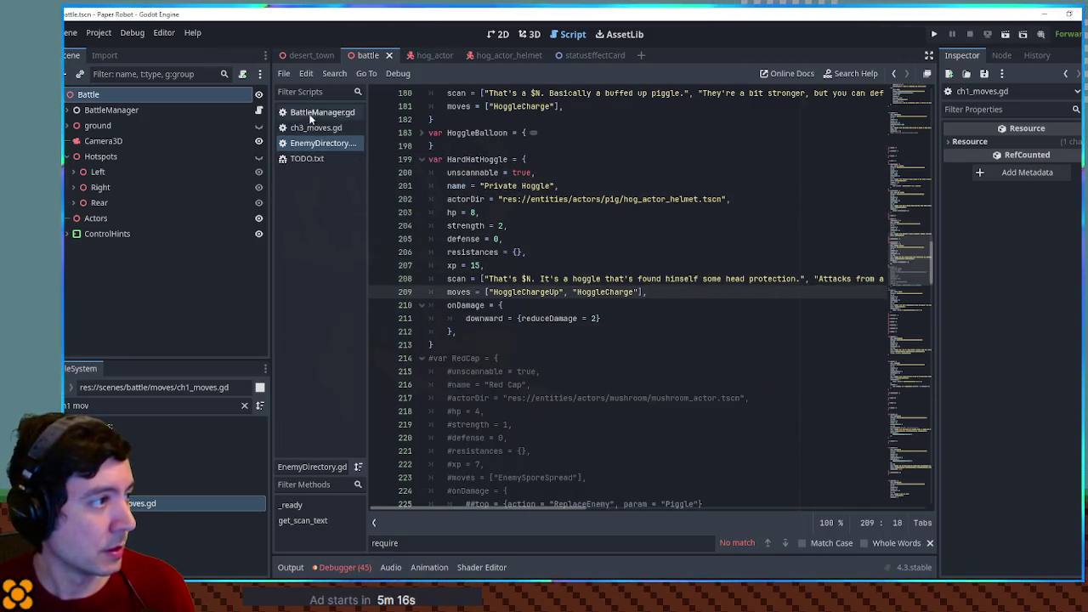
Step: Duplicate the HardHatHoggle encounter entry in BattleManager.gd and change the copy to Piggle
{"action": "left_click", "coordinate": [310, 112]}
{"action": "key", "text": "ctrl+shift+d"}
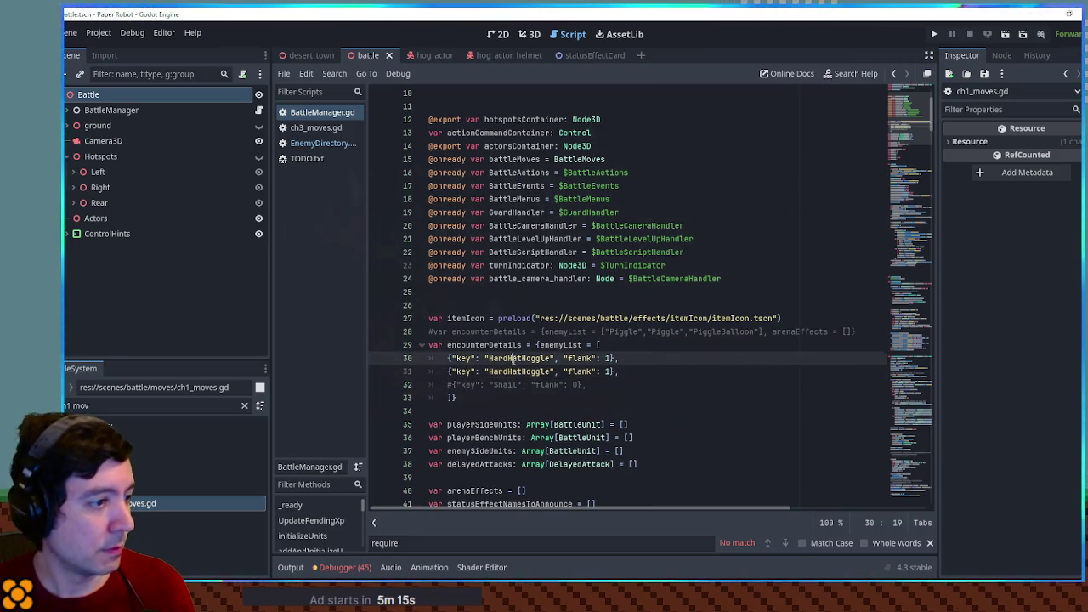
{"action": "double_click", "coordinate": [513, 358]}
{"action": "type", "text": "Piggle"}
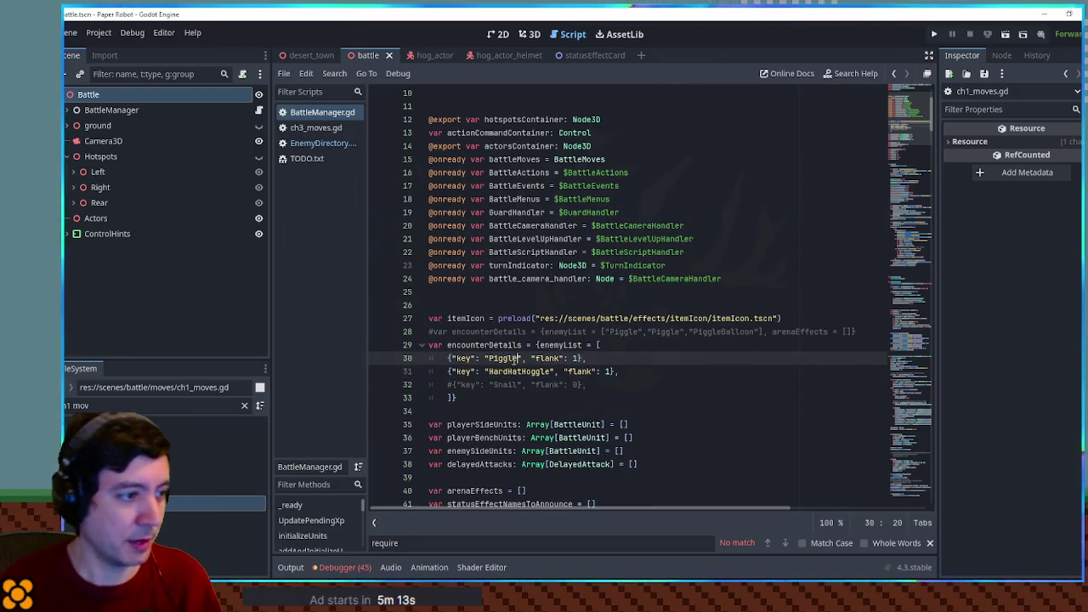
{"action": "key", "text": "ctrl+shift+d"}
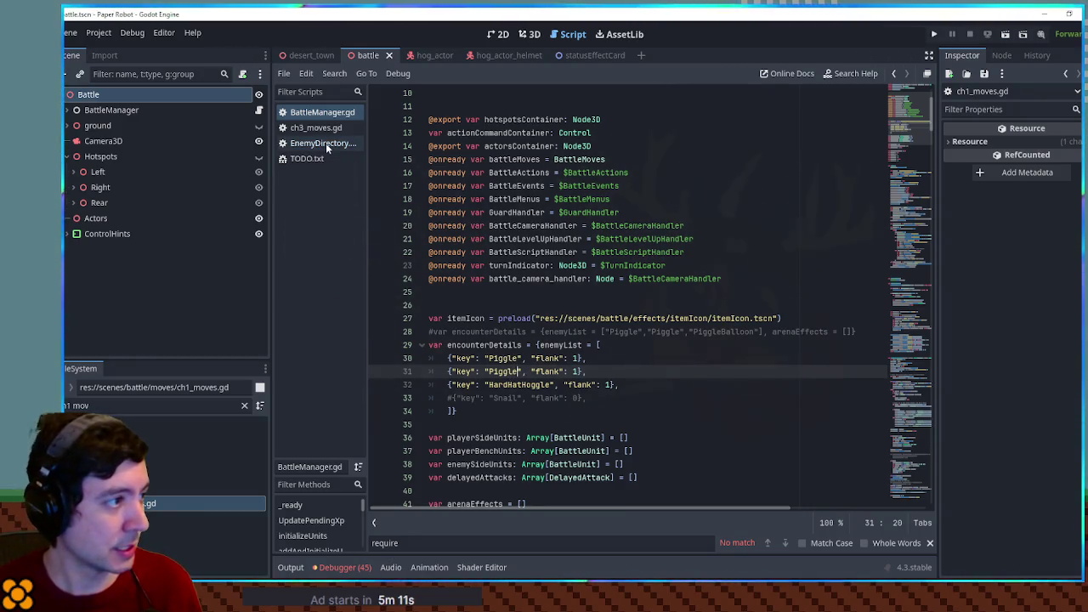
Step: Make the second duplicate a PiggleBalloon, save BattleManager.gd, and run the game
{"action": "left_click", "coordinate": [321, 143]}
{"action": "type", "text": "balloo"}
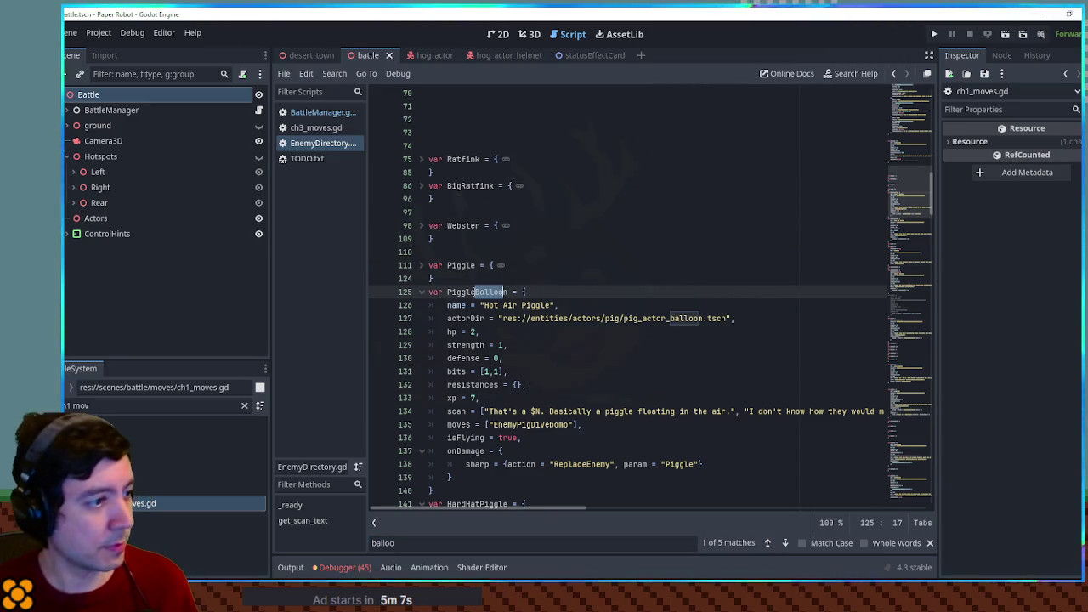
{"action": "double_click", "coordinate": [475, 291]}
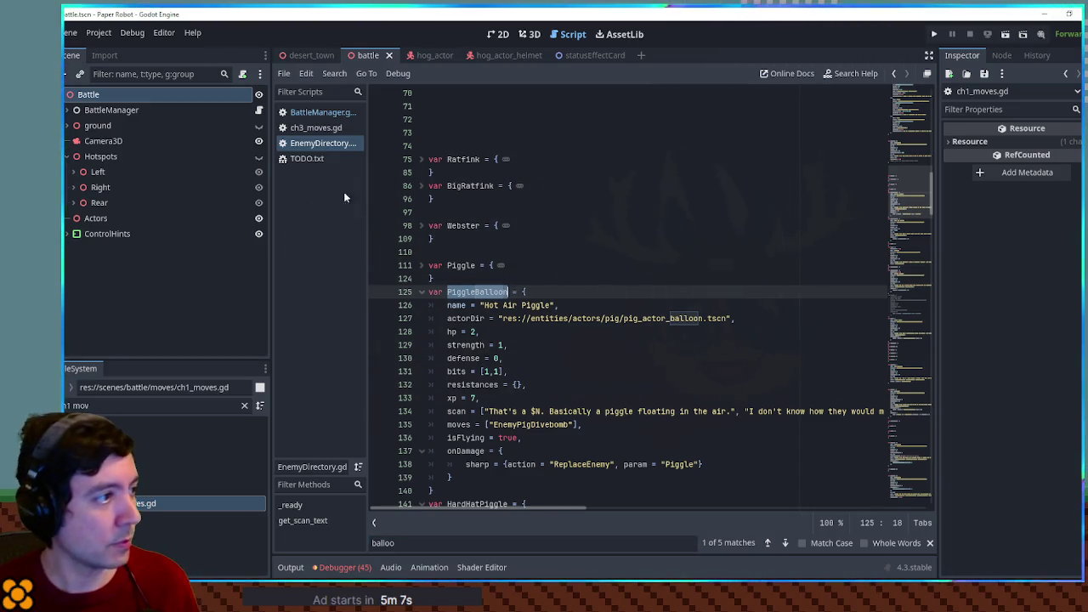
{"action": "left_click", "coordinate": [298, 115]}
{"action": "type", "text": "Balloon\", \"flank\": 1},"}
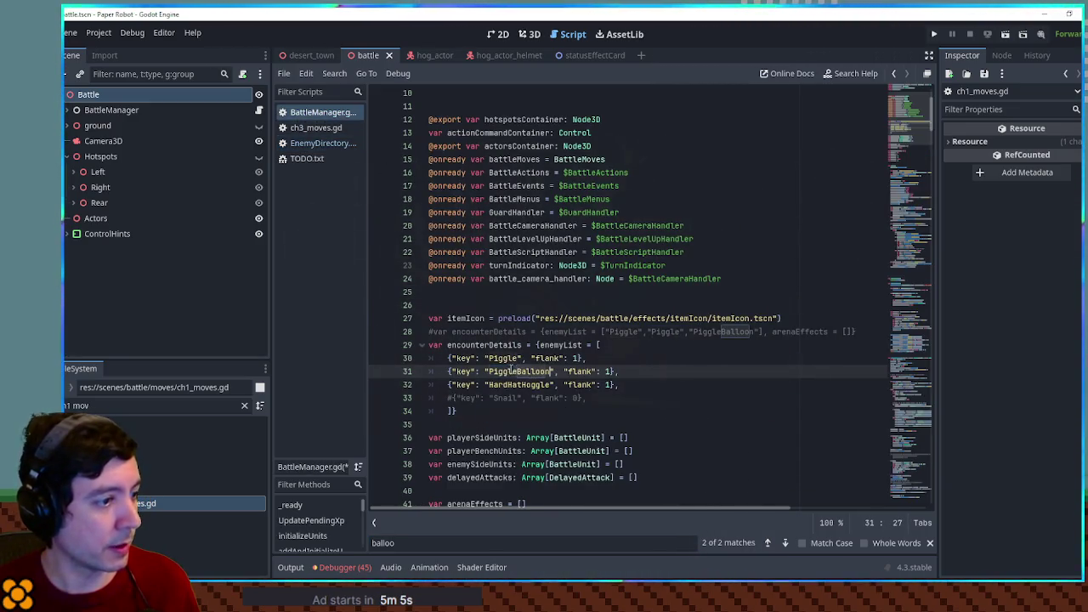
{"action": "key", "text": "ctrl+s"}
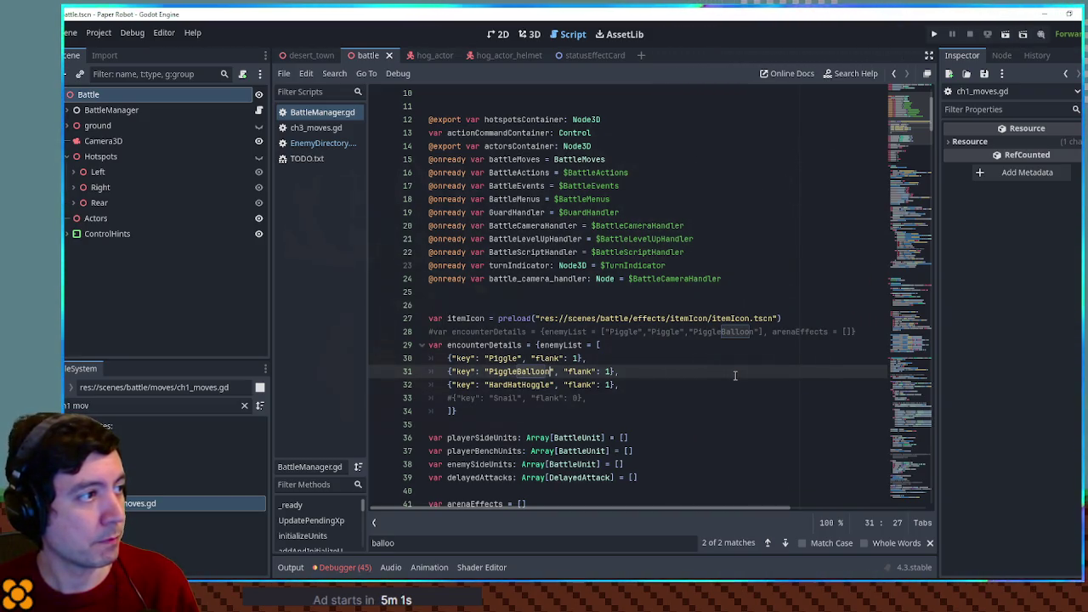
{"action": "key", "text": "F5"}
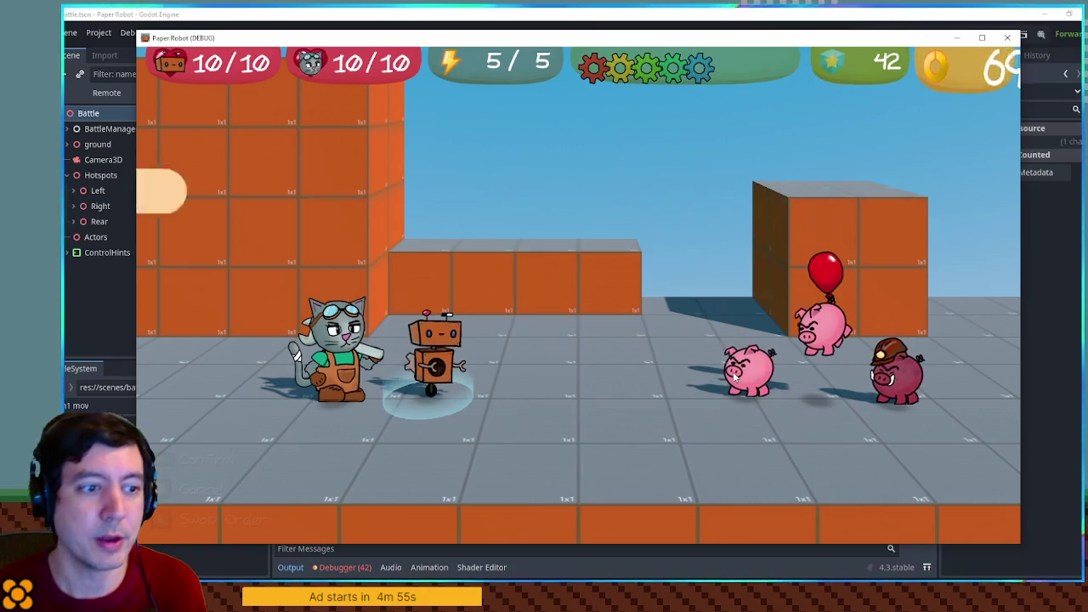
Step: Close the game and copy RosieChargeUp's 'priority = 1,' line from ch2_moves.gd
{"action": "left_click", "coordinate": [1007, 37]}
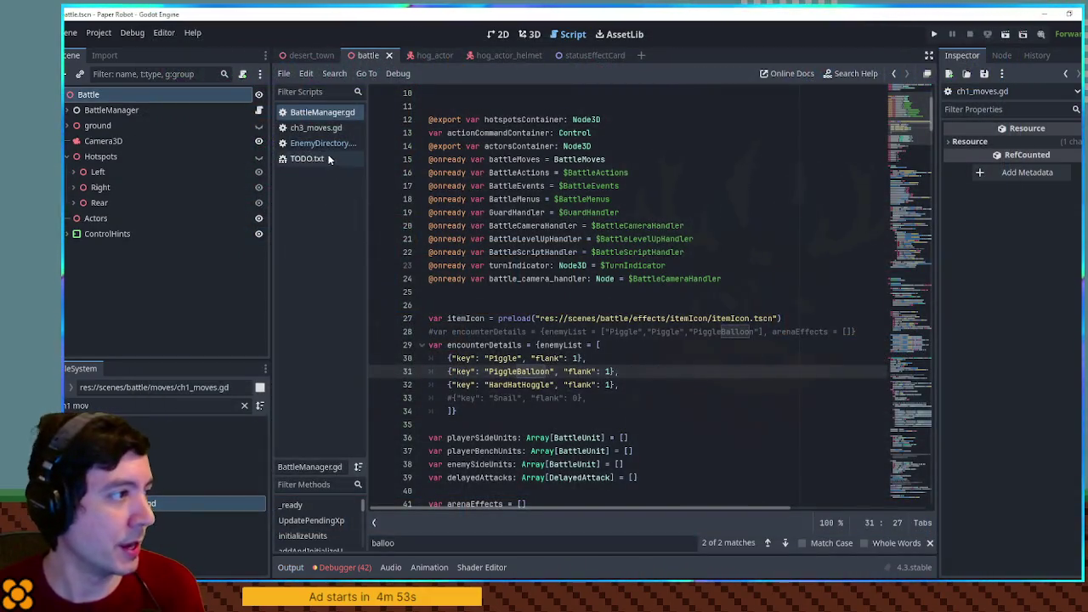
{"action": "left_click", "coordinate": [153, 405]}
{"action": "type", "text": "ch2"}
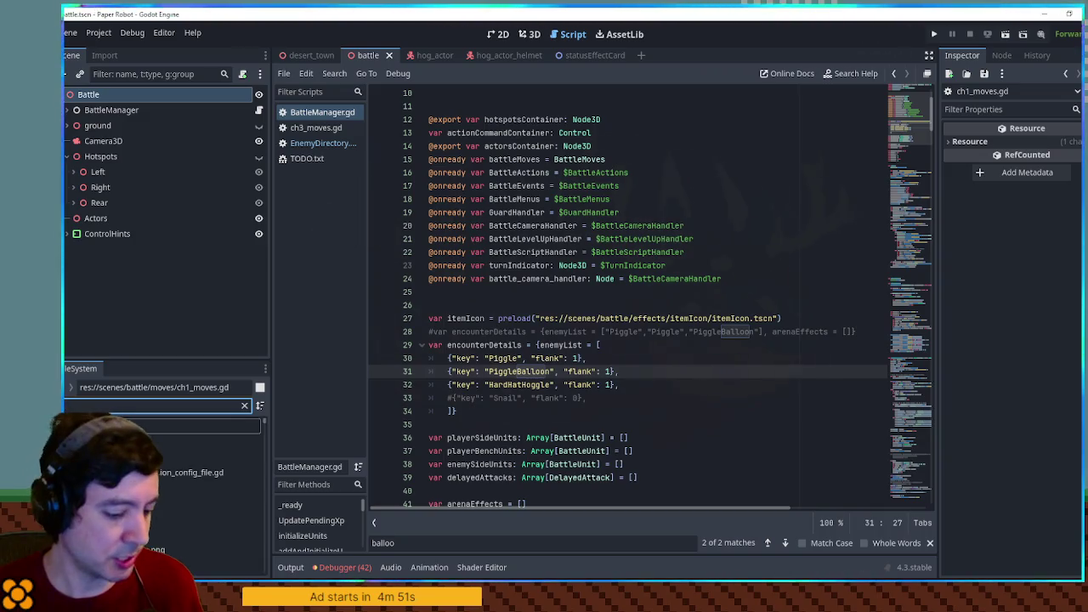
{"action": "scroll", "coordinate": [162, 493], "scroll_direction": "down", "scroll_amount": 3}
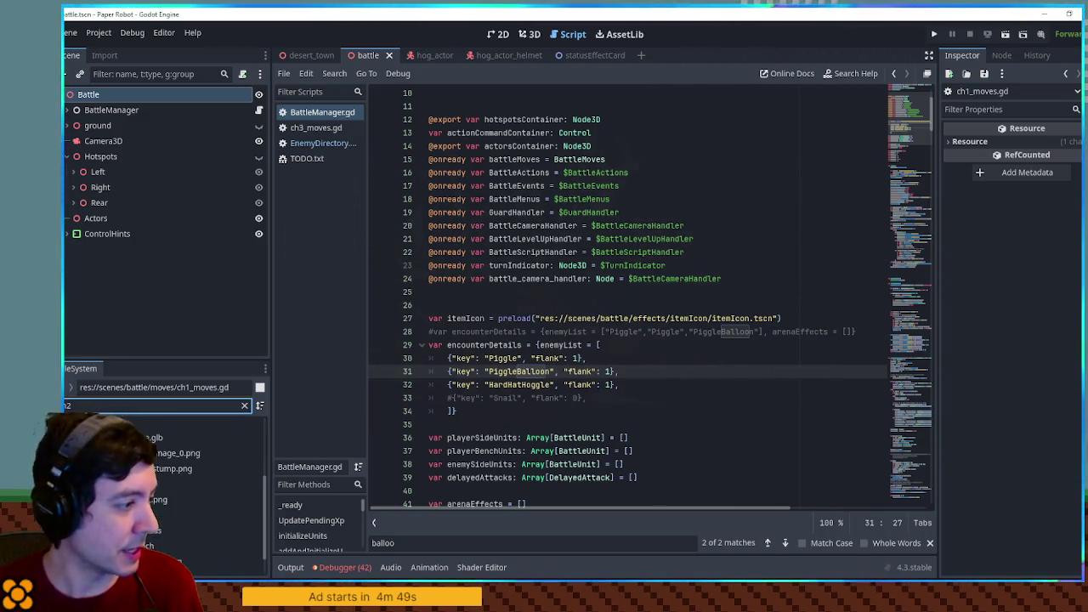
{"action": "type", "text": " m"}
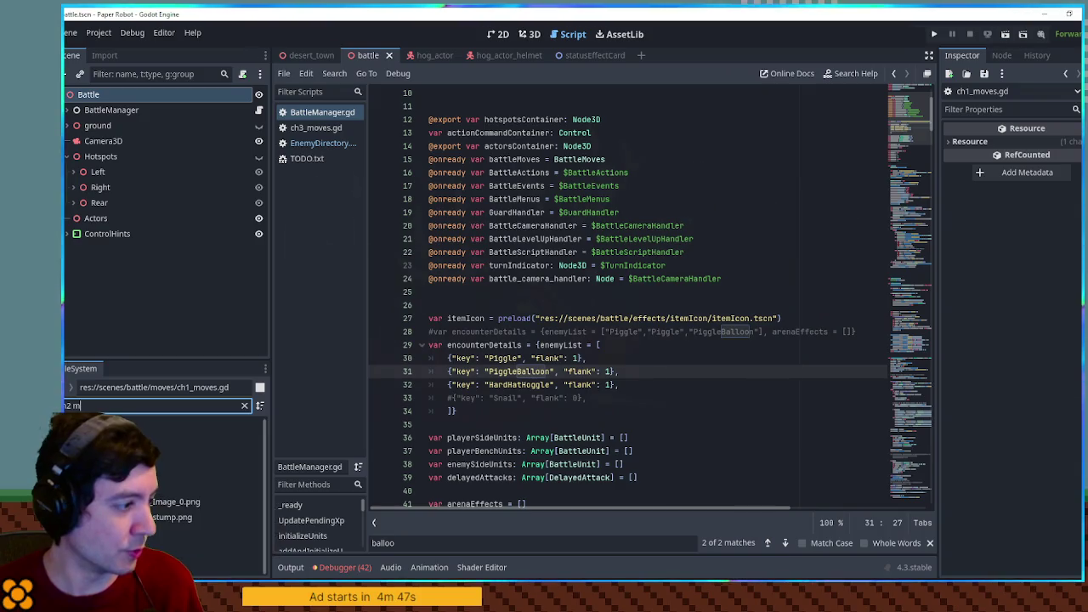
{"action": "double_click", "coordinate": [229, 564]}
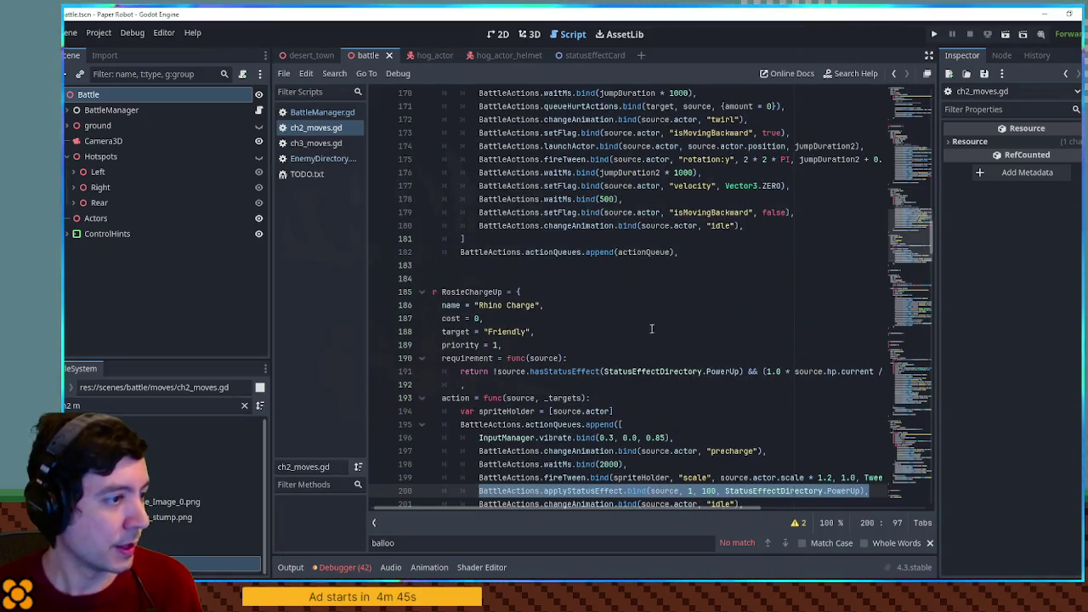
{"action": "left_click", "coordinate": [612, 345]}
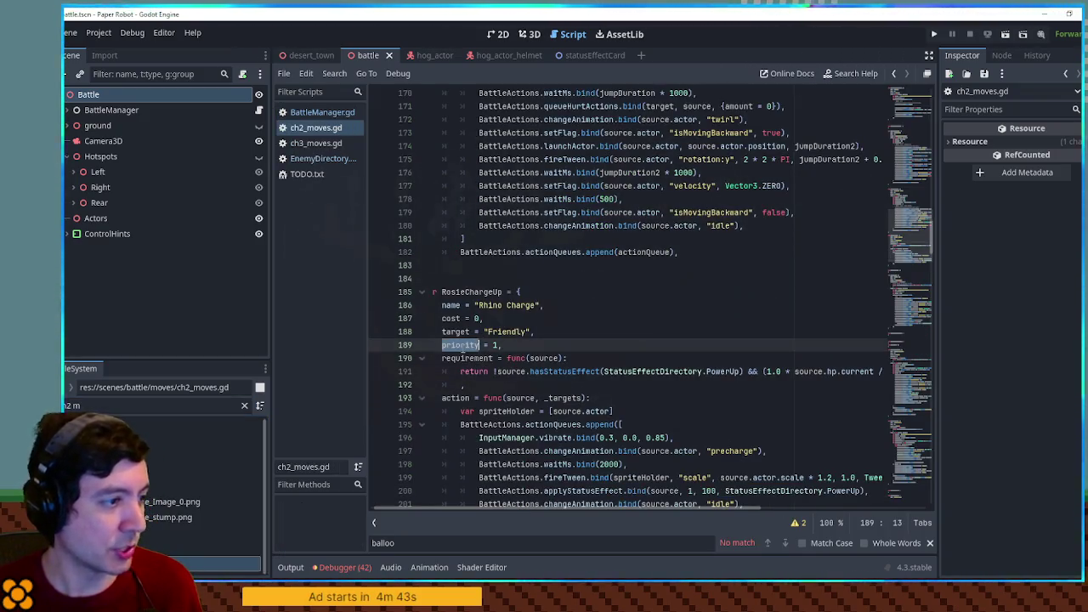
Step: Paste 'priority = 1,' into HoggleChargeUp in ch3_moves.gd, save, and relaunch the game
{"action": "left_click", "coordinate": [322, 145]}
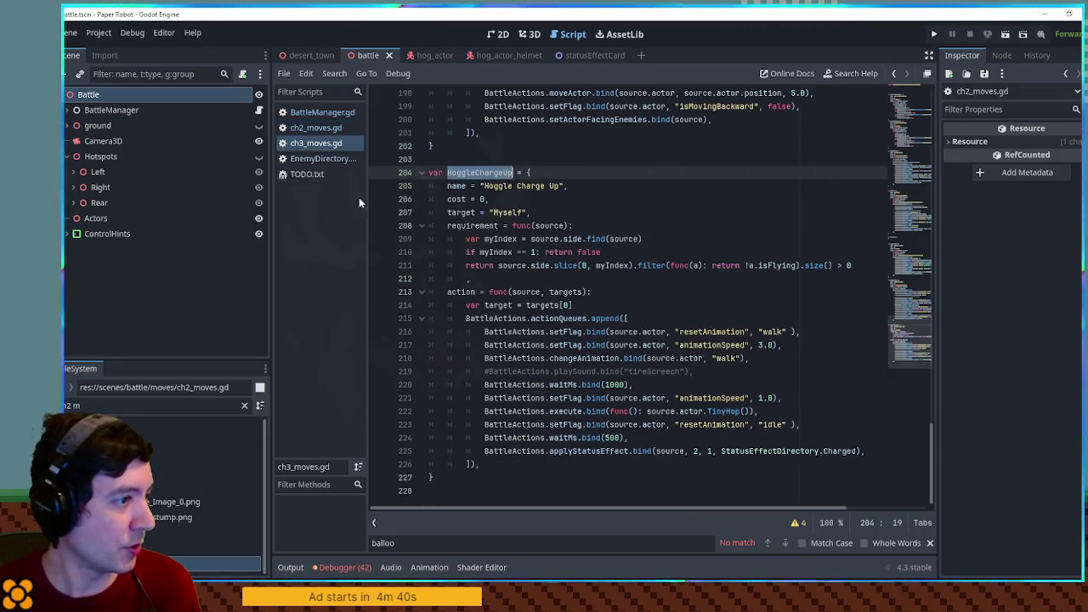
{"action": "left_click", "coordinate": [569, 212]}
{"action": "key", "text": "Return"}
{"action": "type", "text": "priority = 1,"}
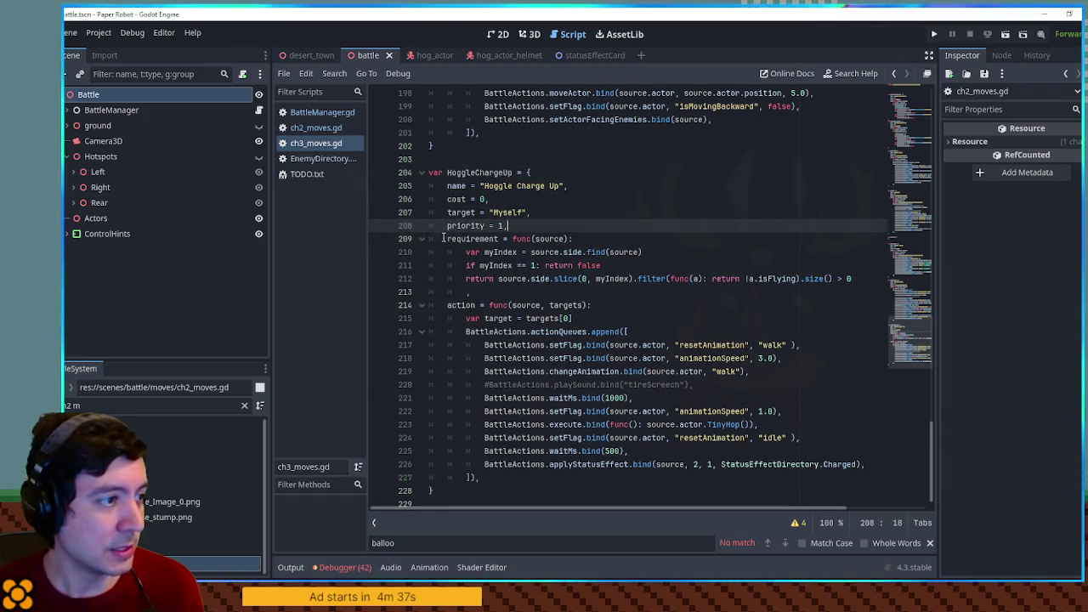
{"action": "left_click_drag", "start_coordinate": [456, 245], "coordinate": [823, 289]}
{"action": "left_click", "coordinate": [811, 291]}
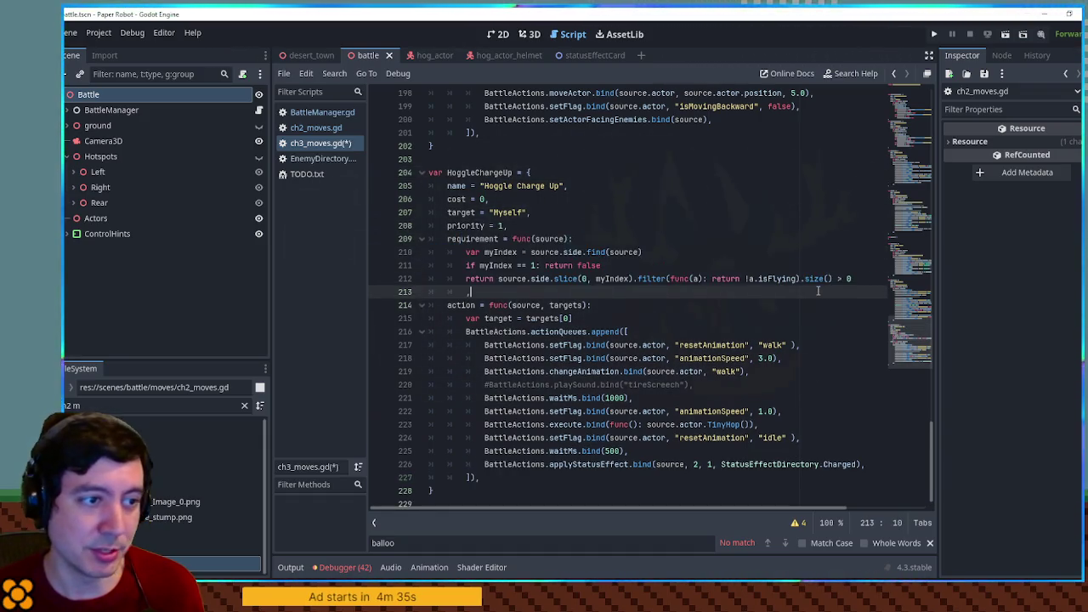
{"action": "left_click", "coordinate": [525, 226]}
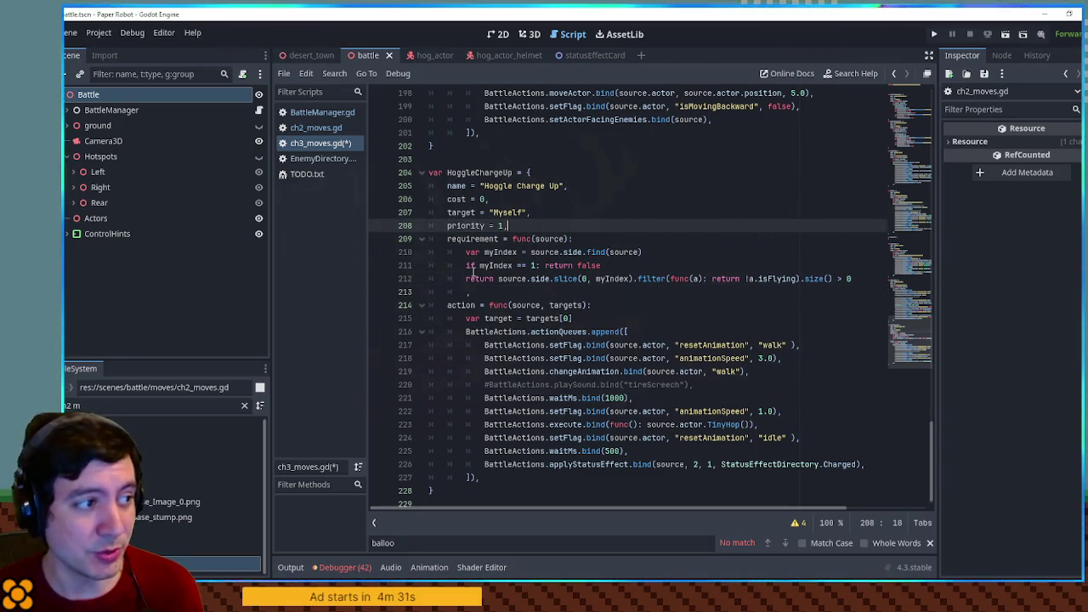
{"action": "key", "text": "ctrl+s"}
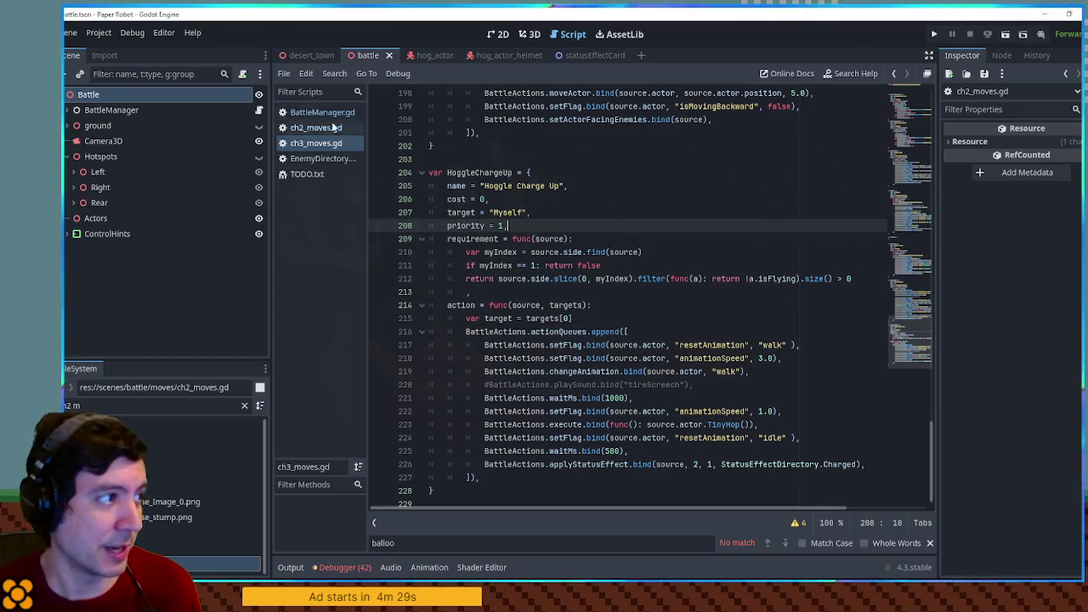
{"action": "key", "text": "F5"}
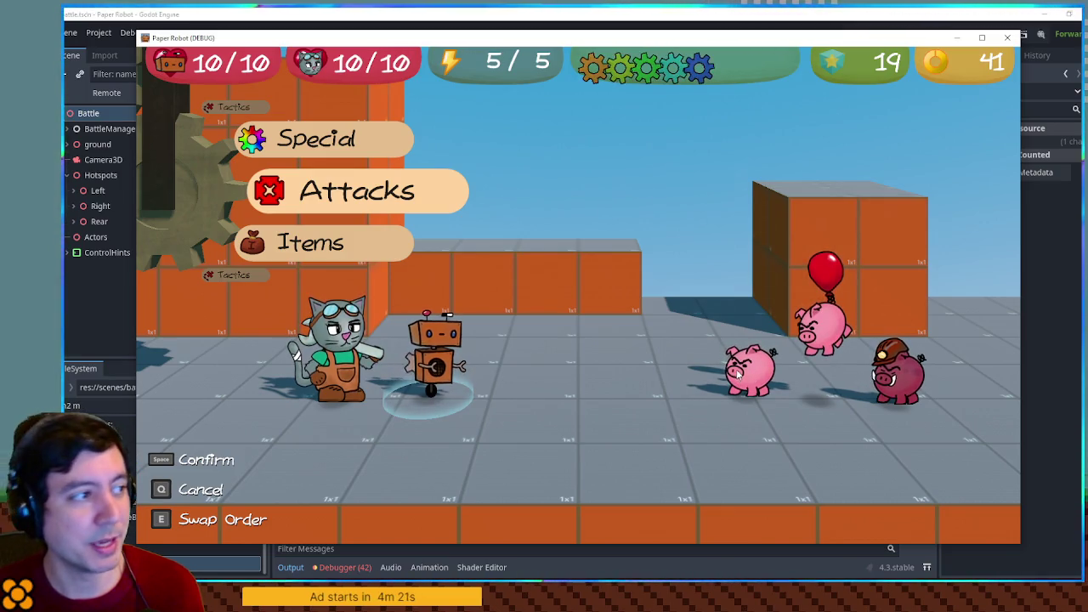
Step: Browse the battle commands, then use Tactics to skip the turn so the enemies act
{"action": "key", "text": "Up"}
{"action": "key", "text": "Up"}
{"action": "key", "text": "space"}
{"action": "key", "text": "Up"}
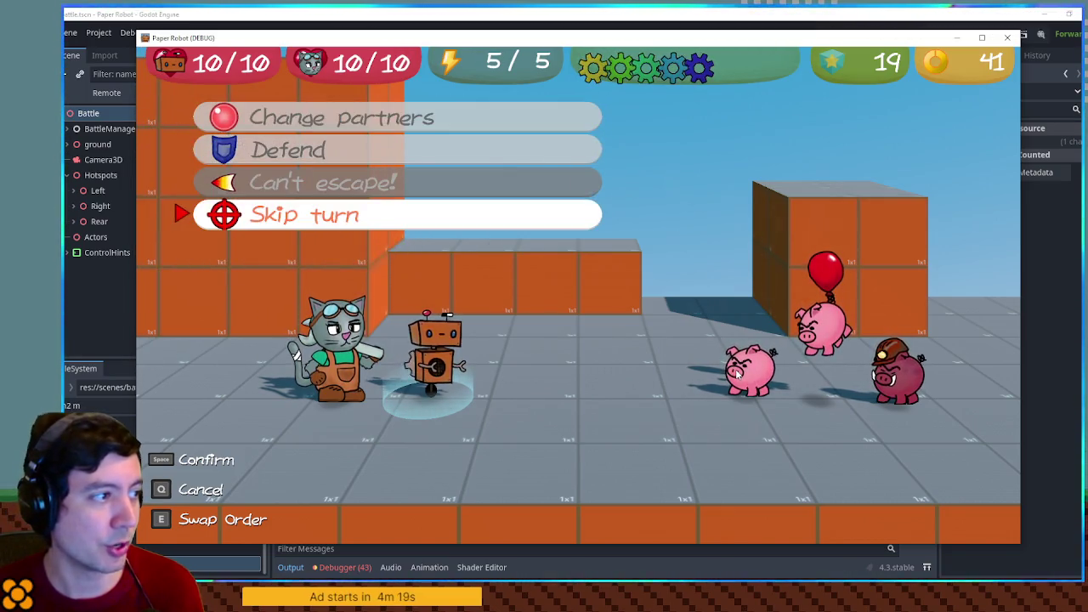
{"action": "key", "text": "q"}
{"action": "key", "text": "Up"}
{"action": "key", "text": "space"}
{"action": "key", "text": "Up"}
{"action": "key", "text": "space"}
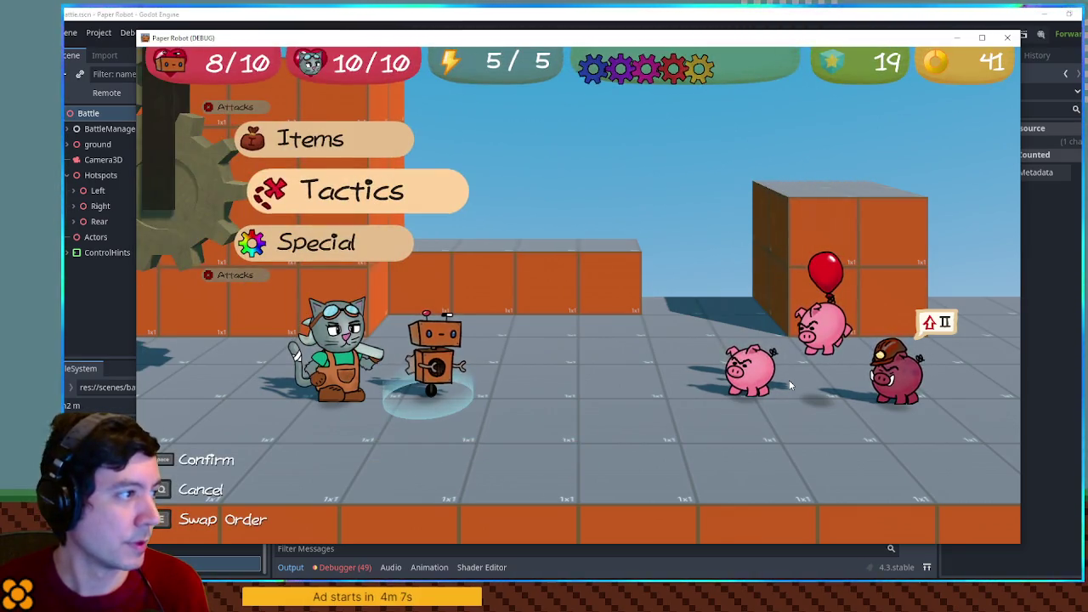
Step: Change partners, then hit the first pig with a timed Gear Spin
{"action": "key", "text": "space"}
{"action": "key", "text": "space"}
{"action": "key", "text": "space"}
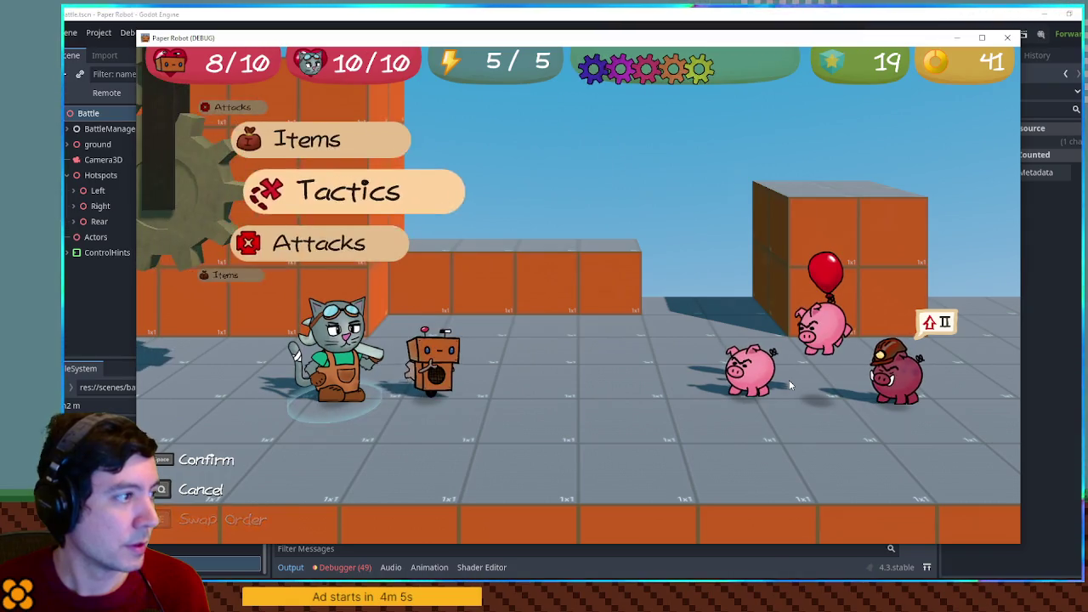
{"action": "key", "text": "space"}
{"action": "key", "text": "space"}
{"action": "key", "text": "space"}
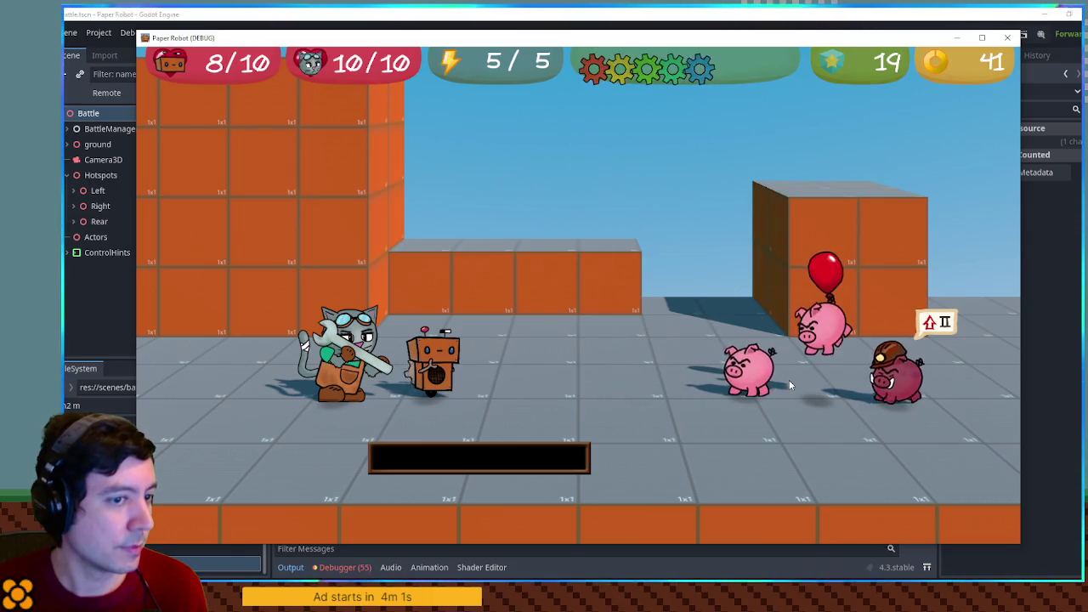
{"action": "key", "text": "Up"}
{"action": "key", "text": "Up"}
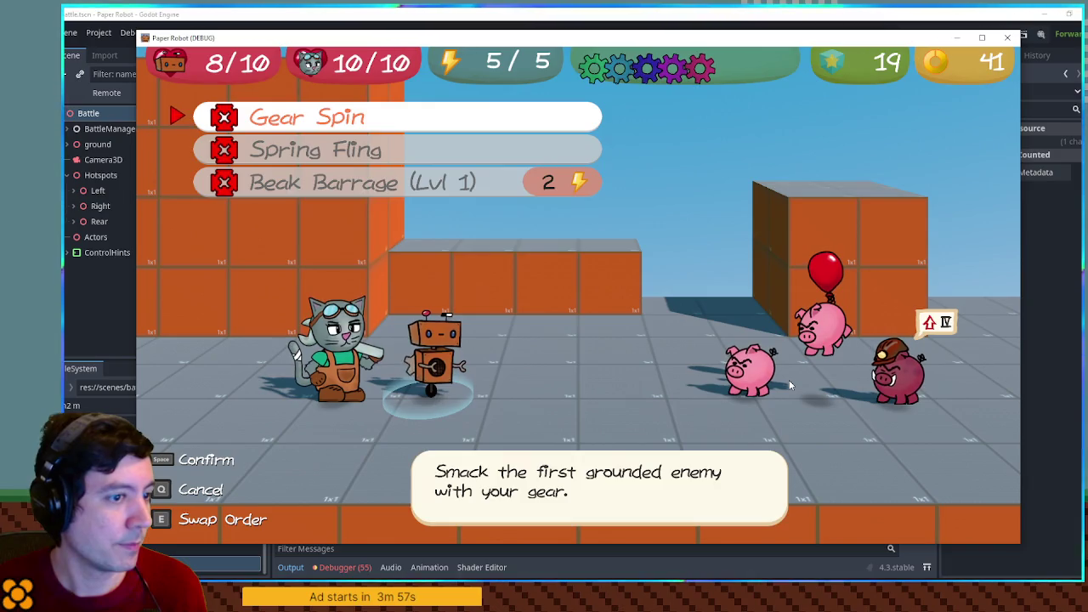
{"action": "key", "text": "space"}
{"action": "key", "text": "space"}
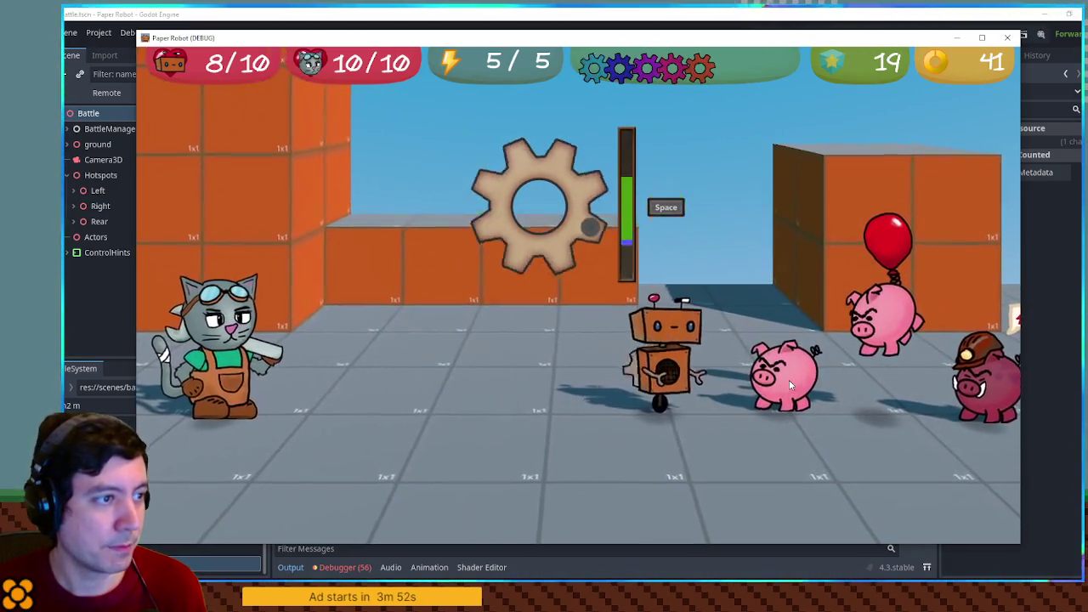
{"action": "key", "text": "space"}
Step: Finish the first pig with the cat's timed Spanner attack and return to the Godot editor
{"action": "key", "text": "space"}
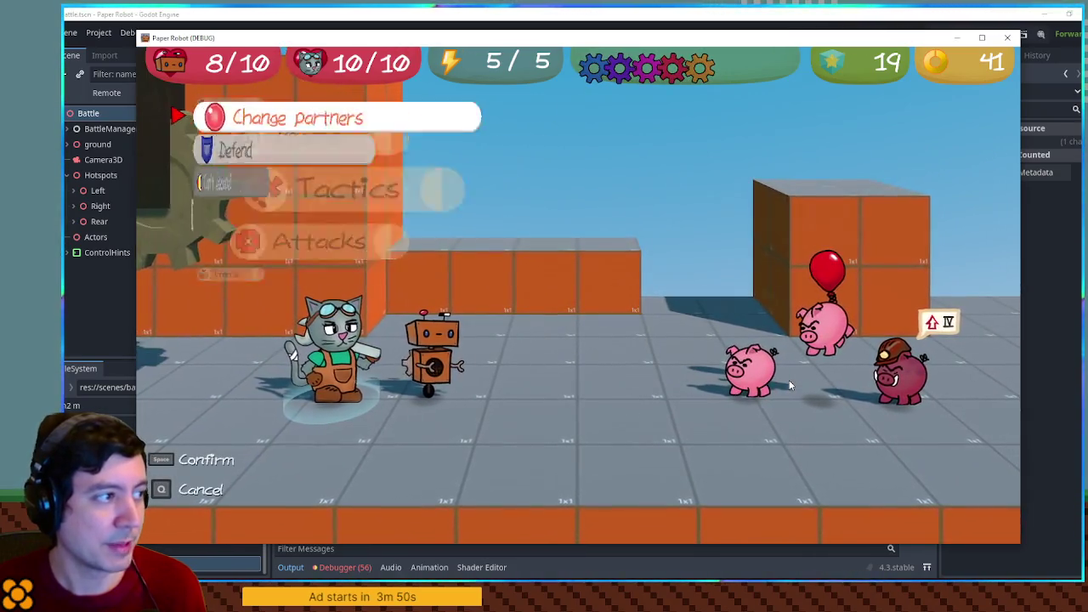
{"action": "key", "text": "q"}
{"action": "key", "text": "Down"}
{"action": "key", "text": "space"}
{"action": "key", "text": "space"}
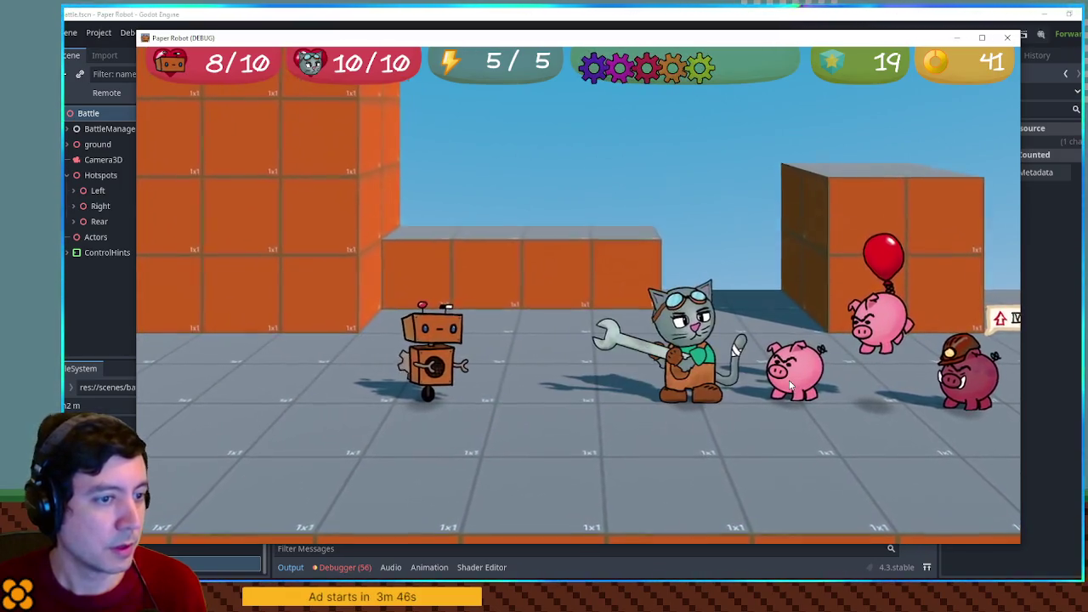
{"action": "key", "text": "a"}
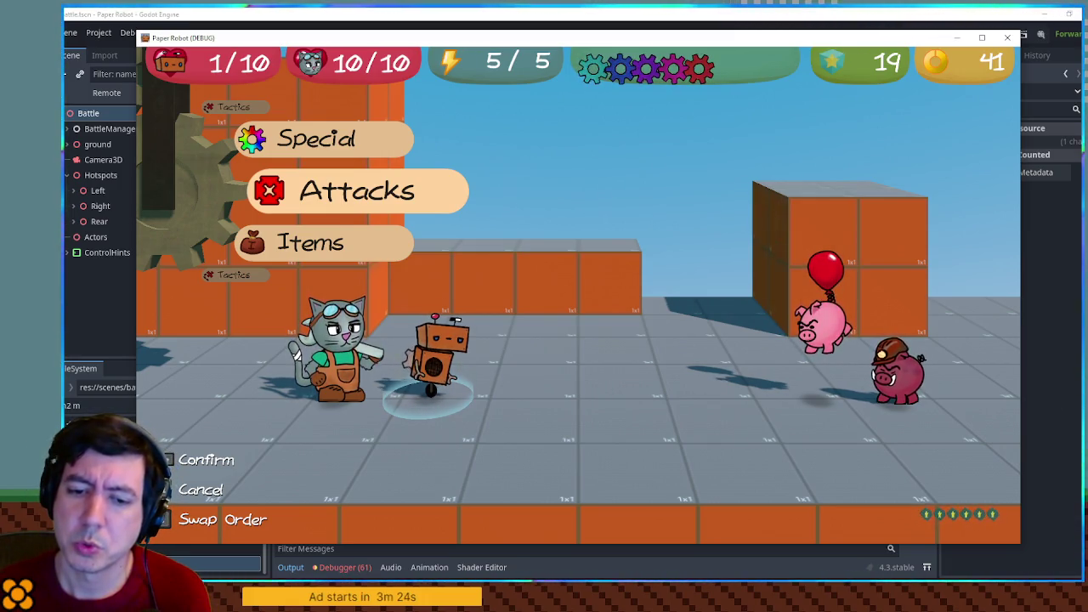
{"action": "key", "text": "alt+Tab"}
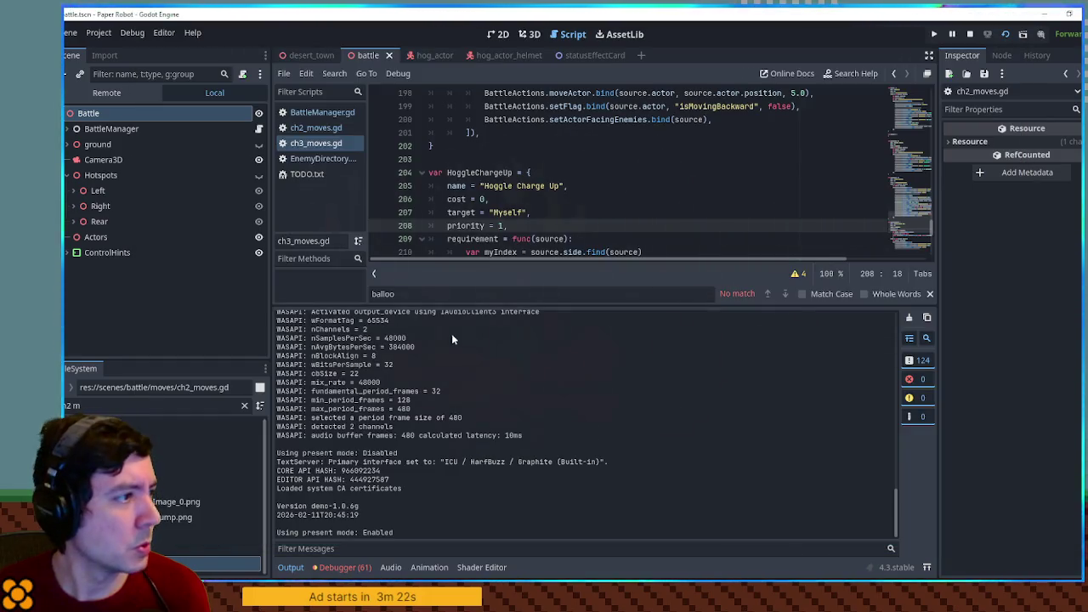
Step: Open EnemyDirectory.gd, hide the find bar and Output panel, and fold PiggleBalloon and HardHatPiggle
{"action": "left_click", "coordinate": [319, 158]}
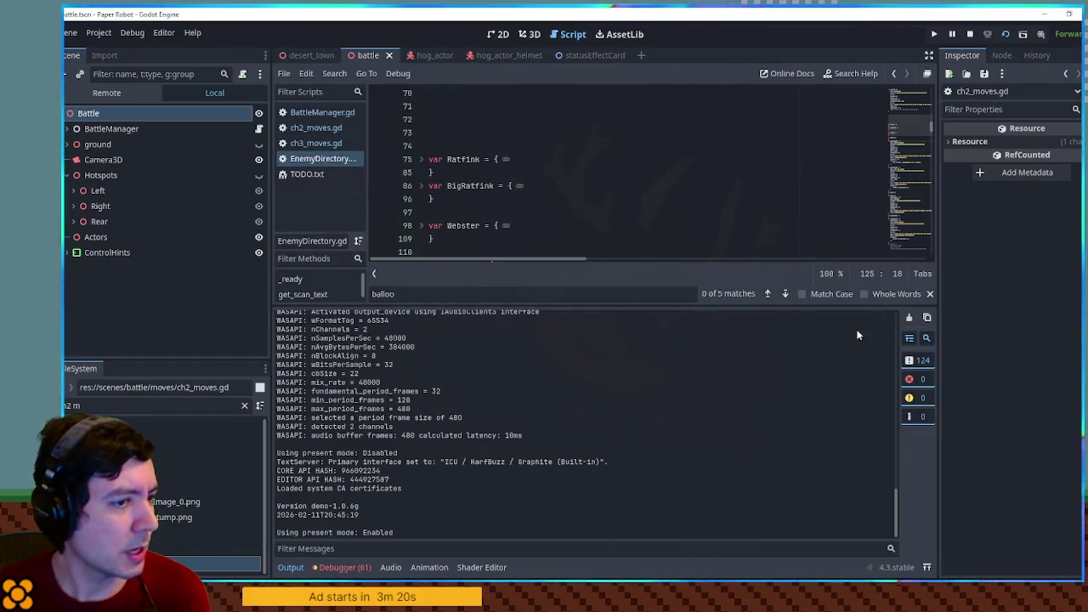
{"action": "left_click", "coordinate": [929, 294]}
{"action": "left_click", "coordinate": [289, 567]}
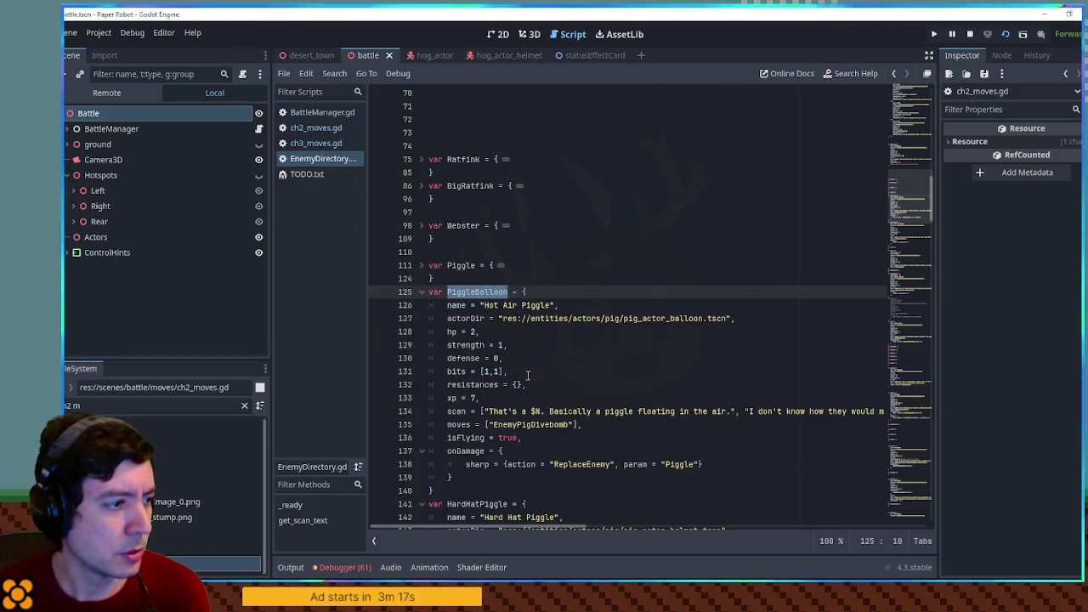
{"action": "left_click", "coordinate": [424, 299]}
{"action": "left_click", "coordinate": [423, 318]}
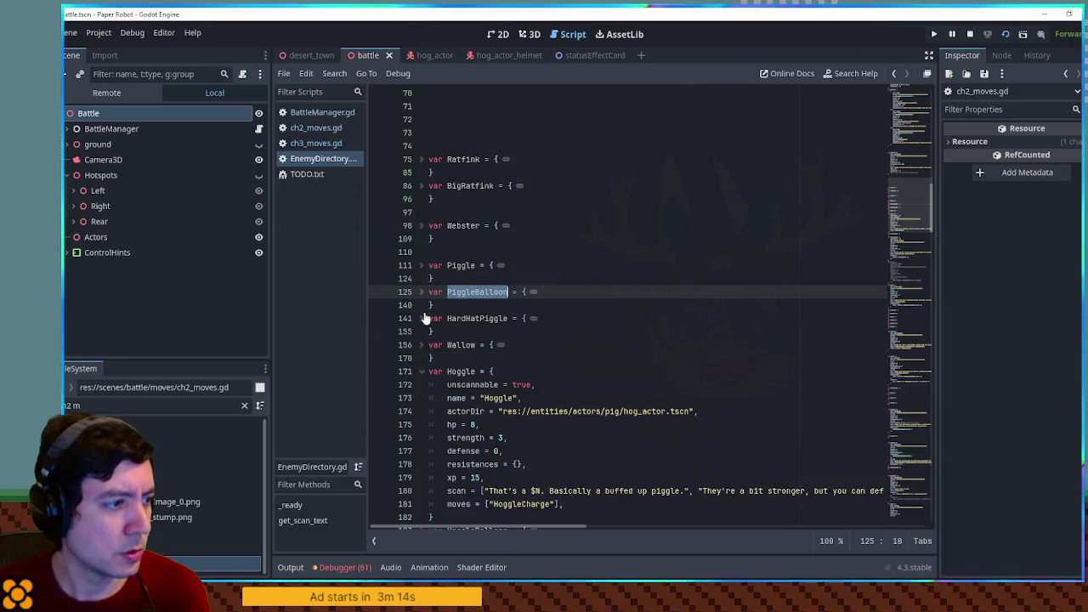
Step: Compare the Hoggle and HardHatHoggle strength values, then bring the running game back up
{"action": "scroll", "coordinate": [425, 318], "scroll_direction": "down", "scroll_amount": 3}
{"action": "double_click", "coordinate": [501, 318]}
{"action": "scroll", "coordinate": [465, 424], "scroll_direction": "down", "scroll_amount": 2}
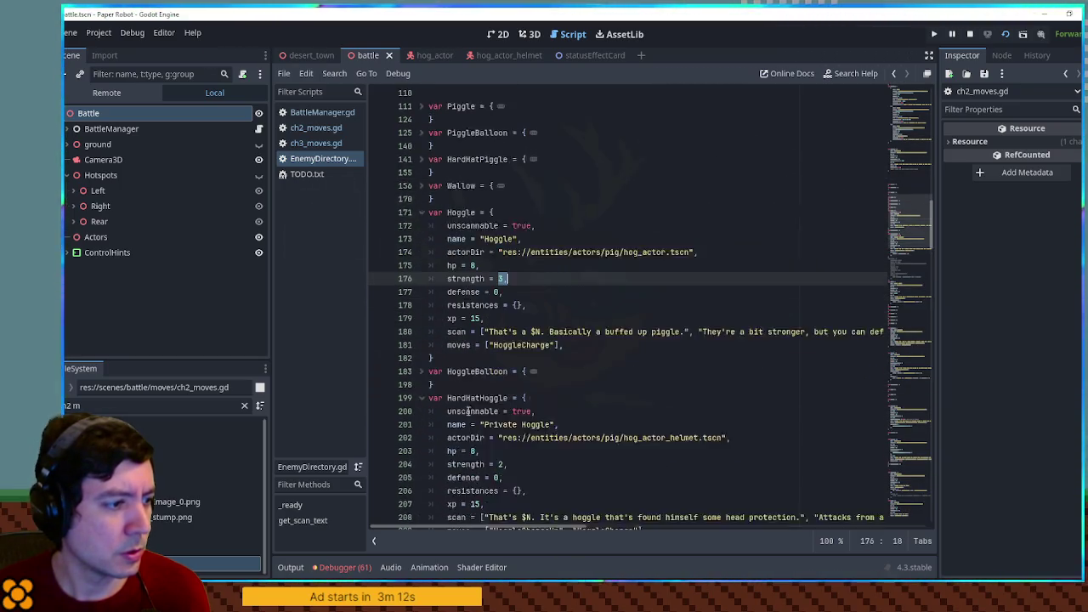
{"action": "left_click", "coordinate": [499, 425]}
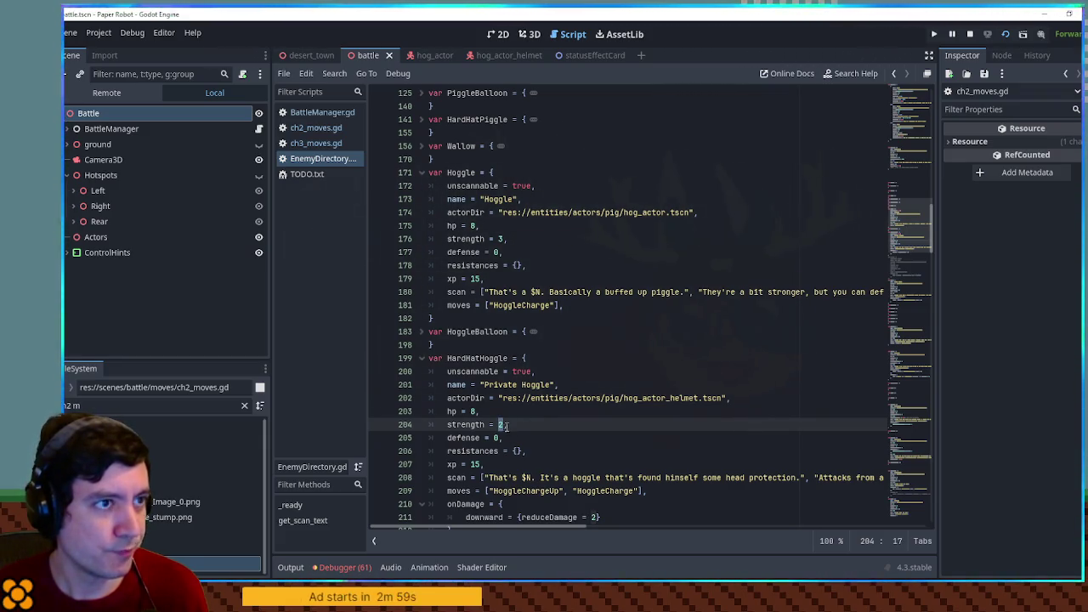
{"action": "left_click", "coordinate": [1045, 14]}
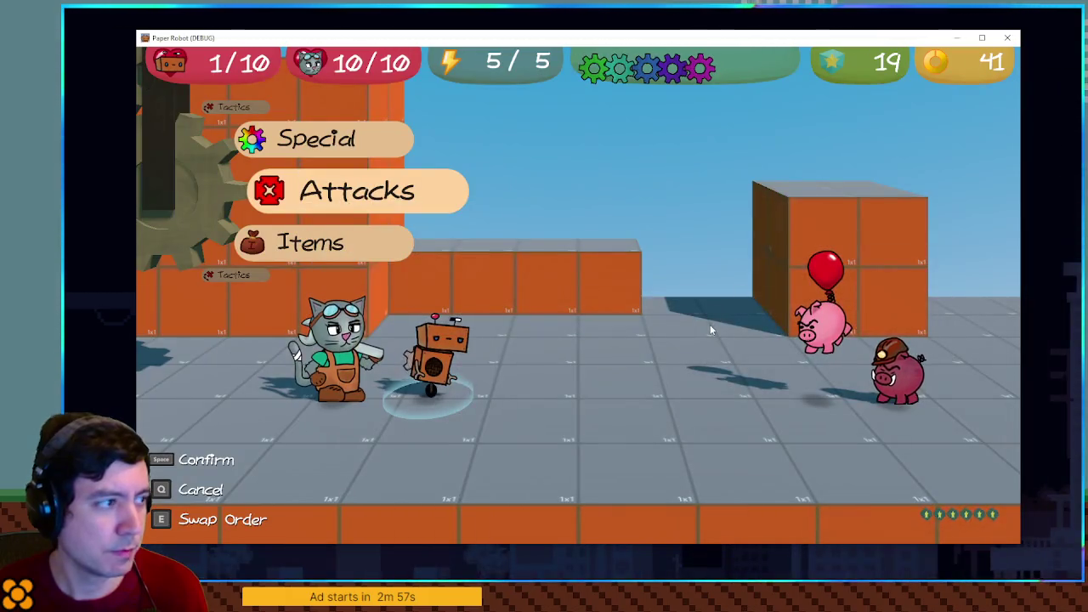
Step: Hit the balloon pig with a timed Spring Fling
{"action": "key", "text": "space"}
{"action": "key", "text": "s"}
{"action": "key", "text": "space"}
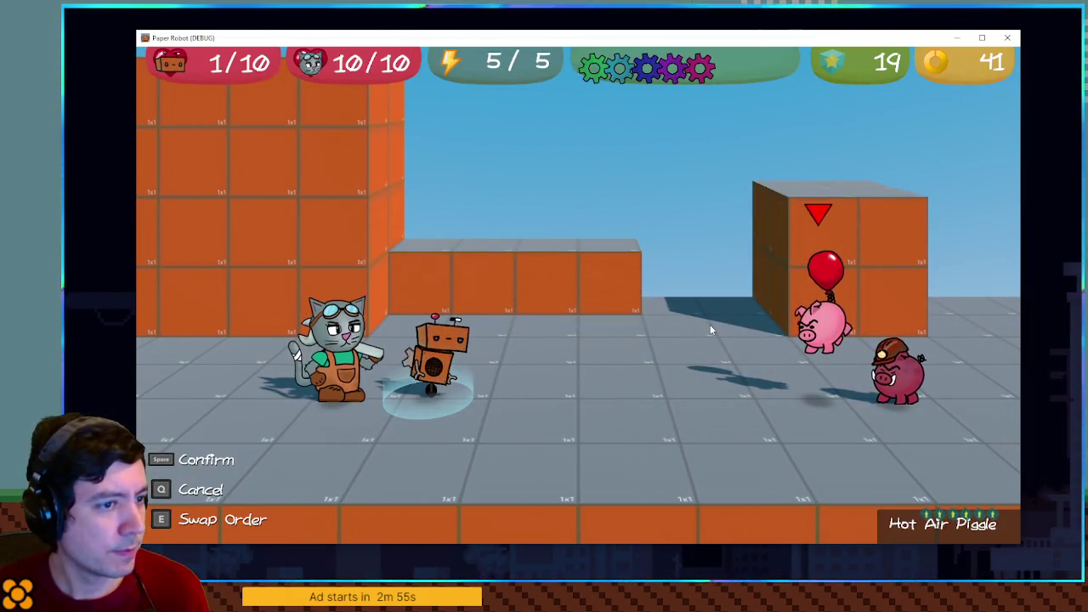
{"action": "key", "text": "space"}
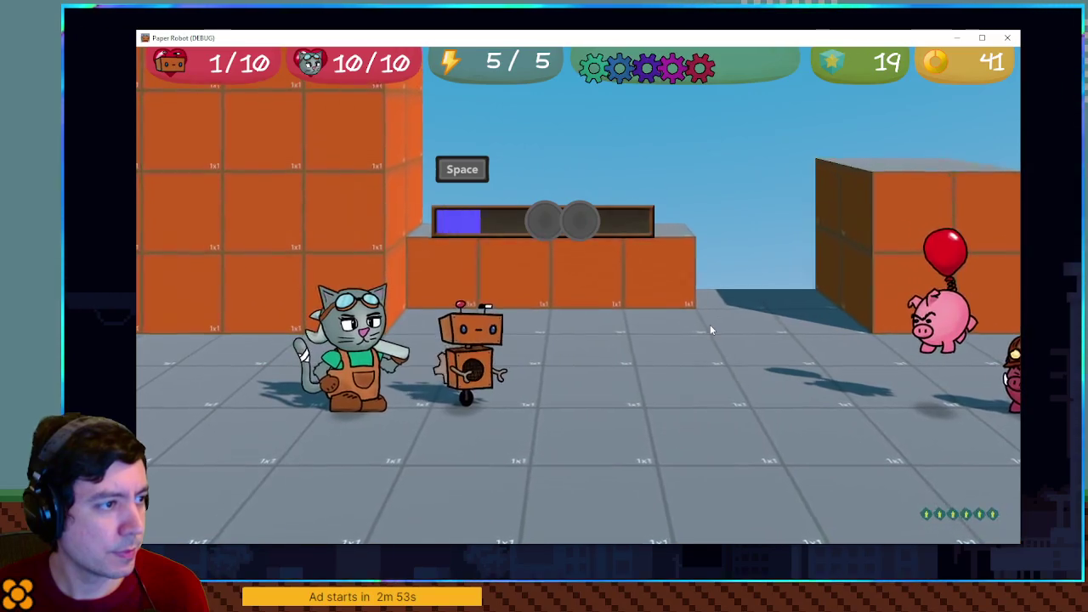
{"action": "key", "text": "space"}
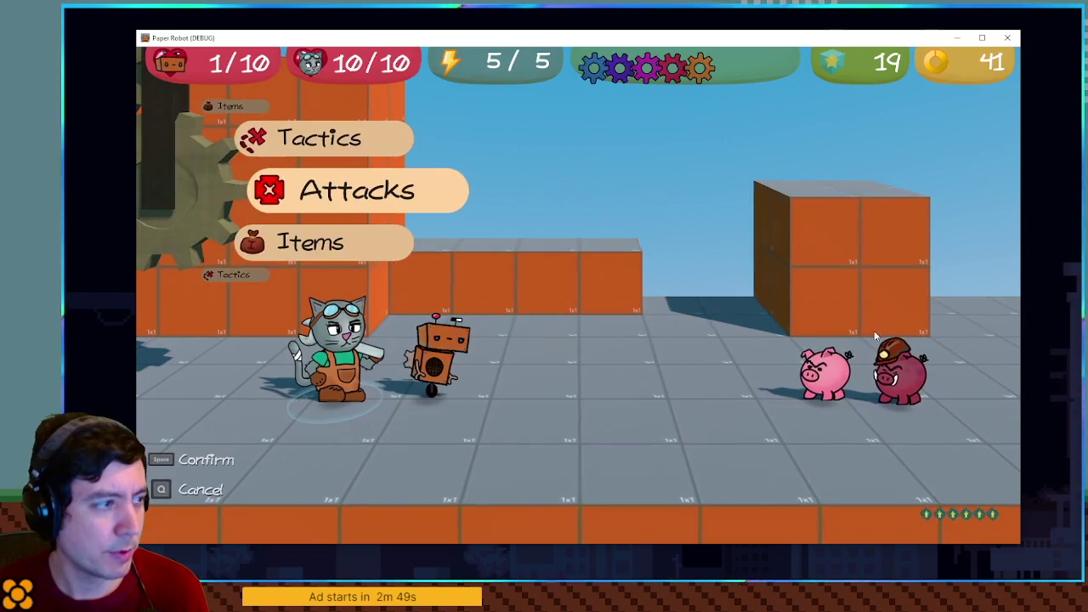
Step: Have the cat Defend through the enemy turn, then close the game window
{"action": "key", "text": "space"}
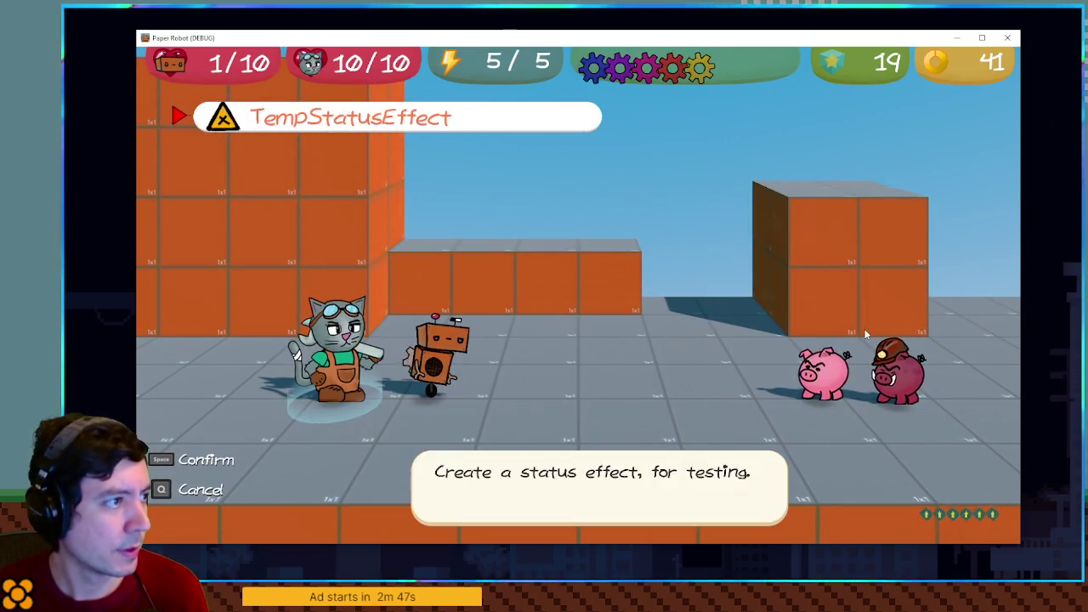
{"action": "key", "text": "q"}
{"action": "key", "text": "Down"}
{"action": "key", "text": "Up"}
{"action": "key", "text": "Up"}
{"action": "key", "text": "space"}
{"action": "key", "text": "Down"}
{"action": "key", "text": "space"}
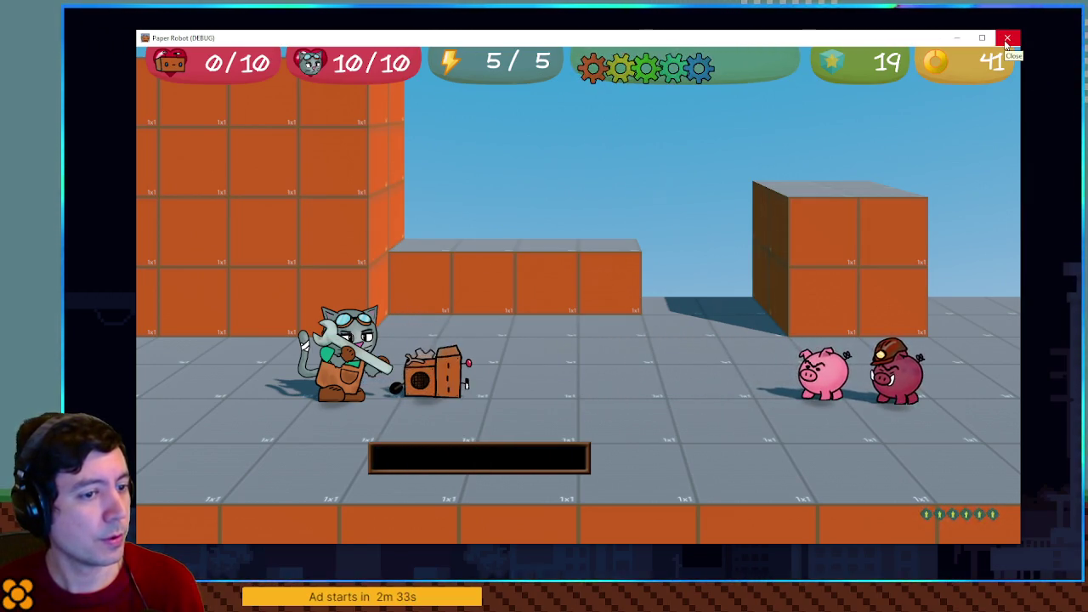
{"action": "left_click", "coordinate": [1007, 39]}
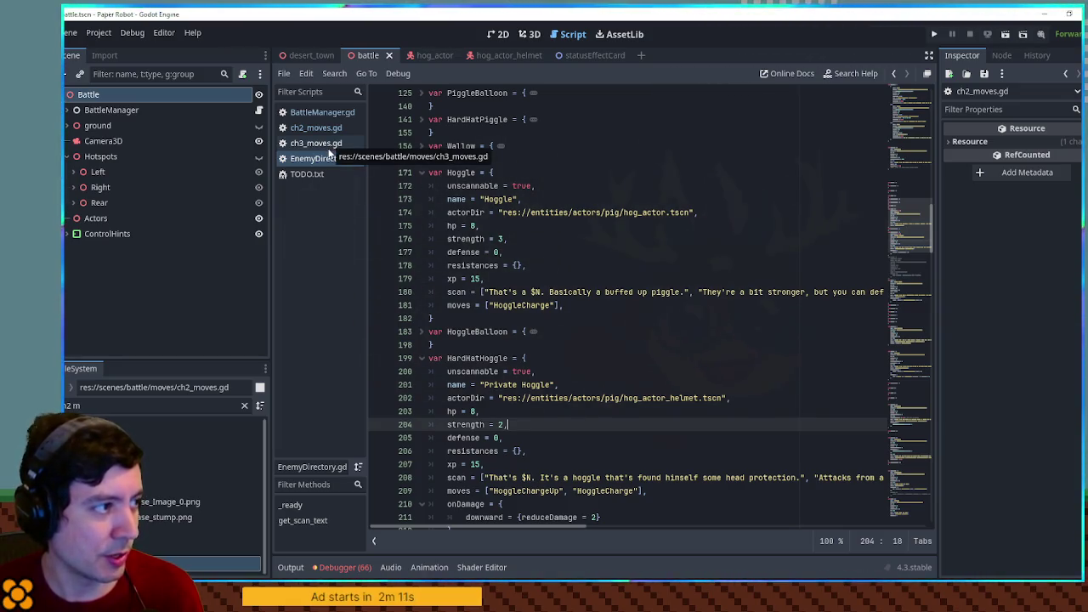
Step: Delete the Piggle line from BattleManager.gd's encounterDetails, save, and switch to ch3_moves.gd
{"action": "left_click", "coordinate": [322, 112]}
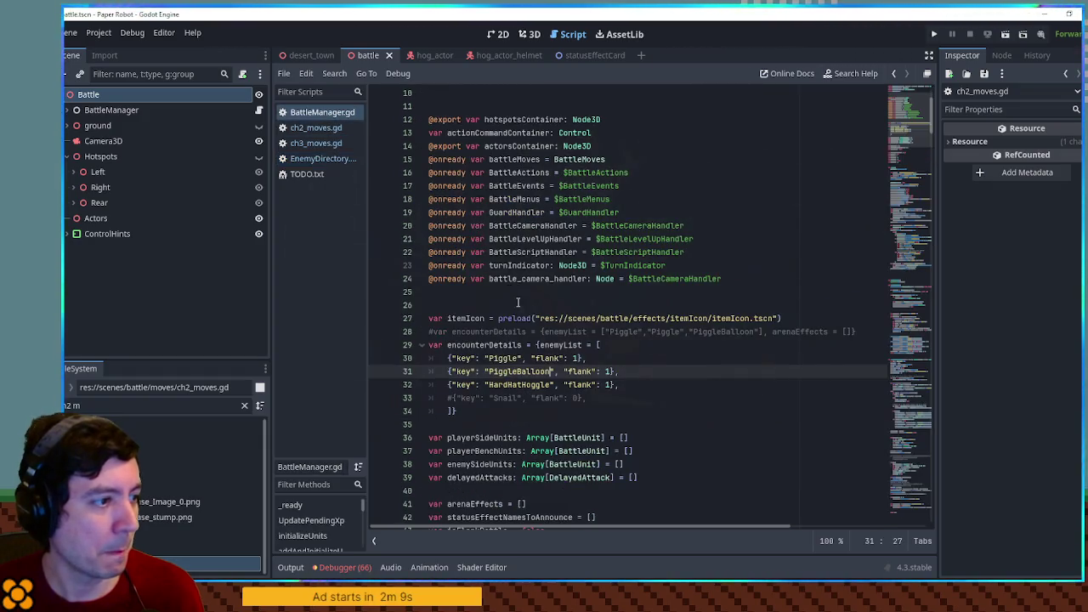
{"action": "left_click", "coordinate": [512, 358]}
{"action": "key", "text": "ctrl+shift+k"}
{"action": "key", "text": "ctrl+s"}
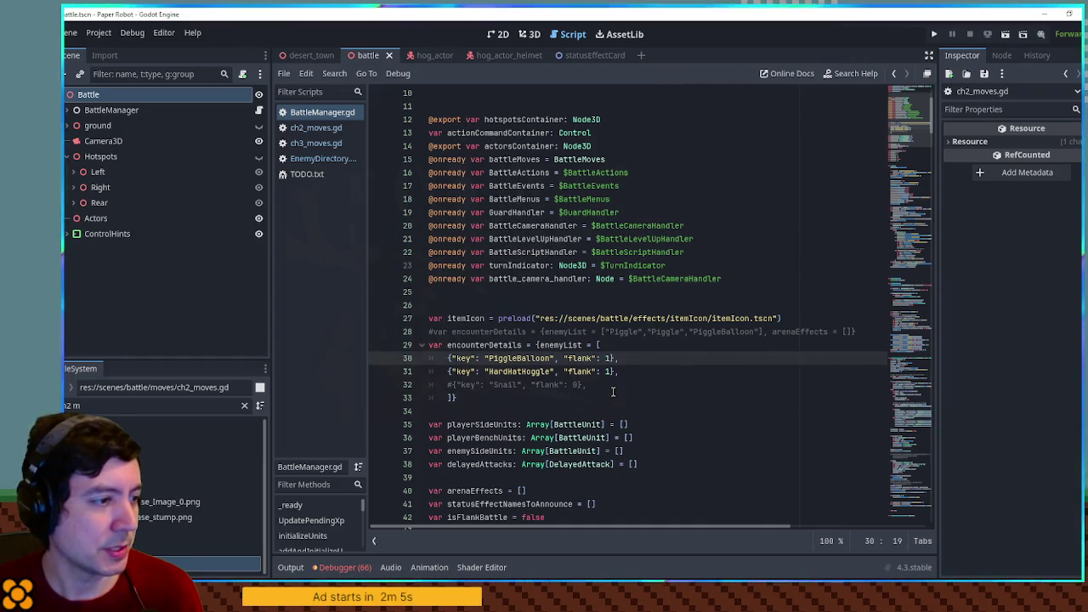
{"action": "left_click", "coordinate": [319, 159]}
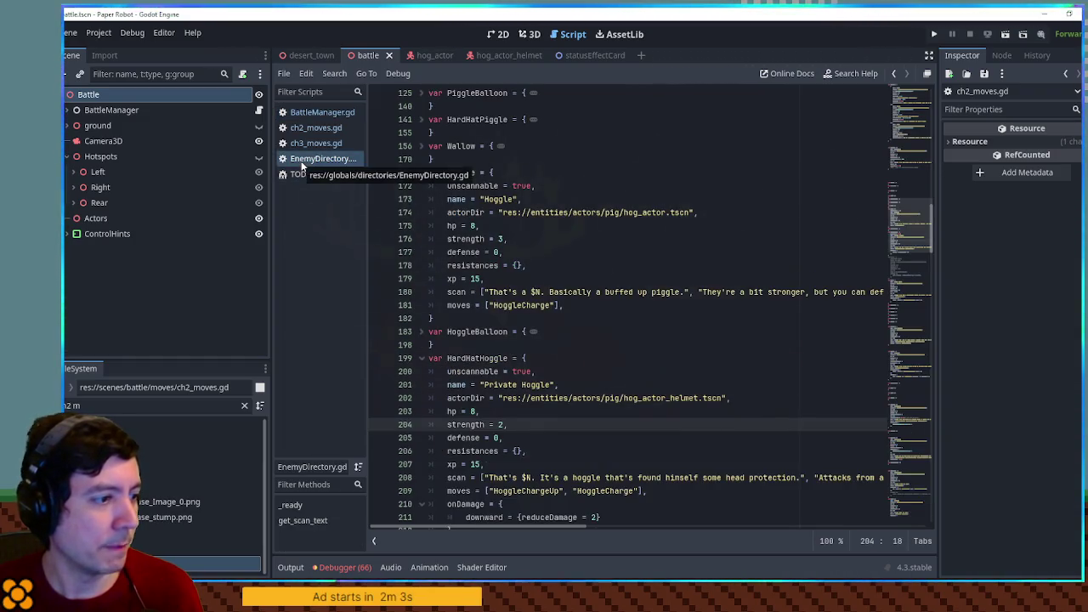
{"action": "left_click", "coordinate": [331, 143]}
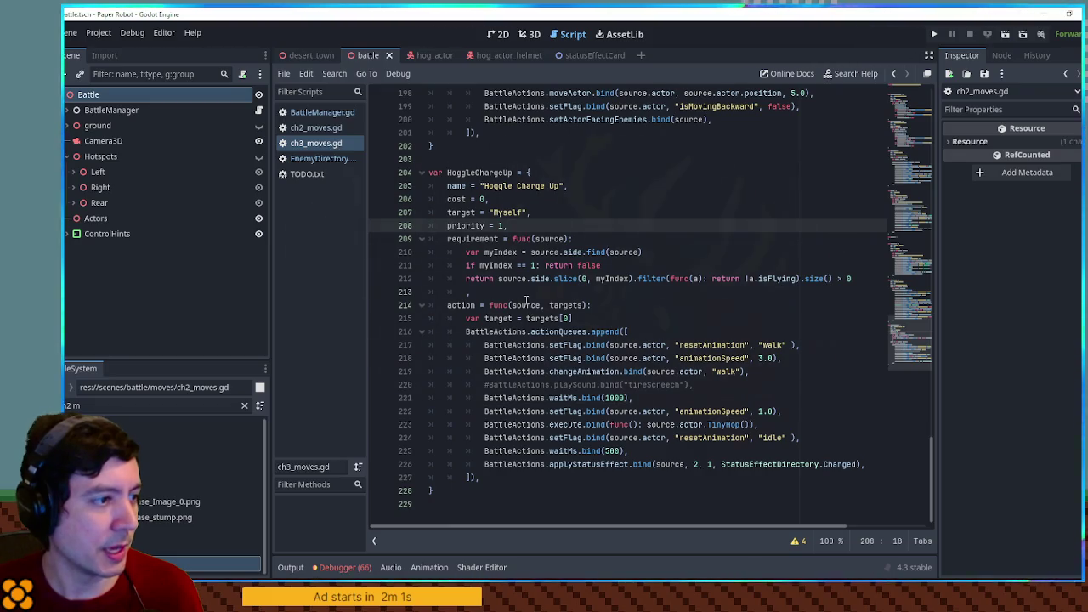
Step: Insert print(source.side) below the myIndex line in HoggleChargeUp's requirement and duplicate it
{"action": "left_click", "coordinate": [613, 241]}
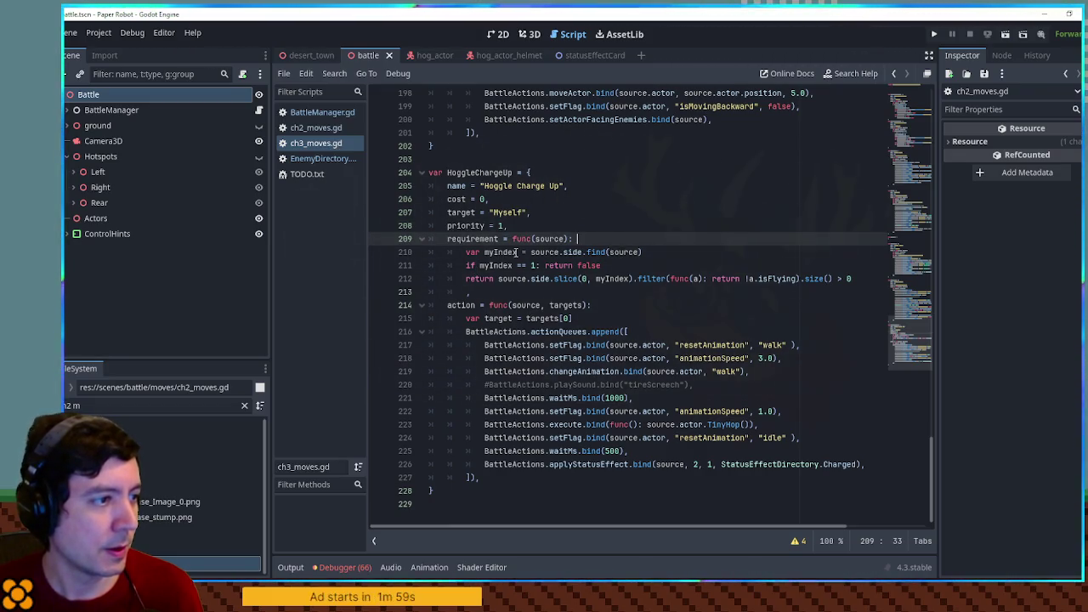
{"action": "left_click", "coordinate": [693, 262]}
{"action": "left_click", "coordinate": [687, 252]}
{"action": "key", "text": "Return"}
{"action": "type", "text": "print(source.side"}
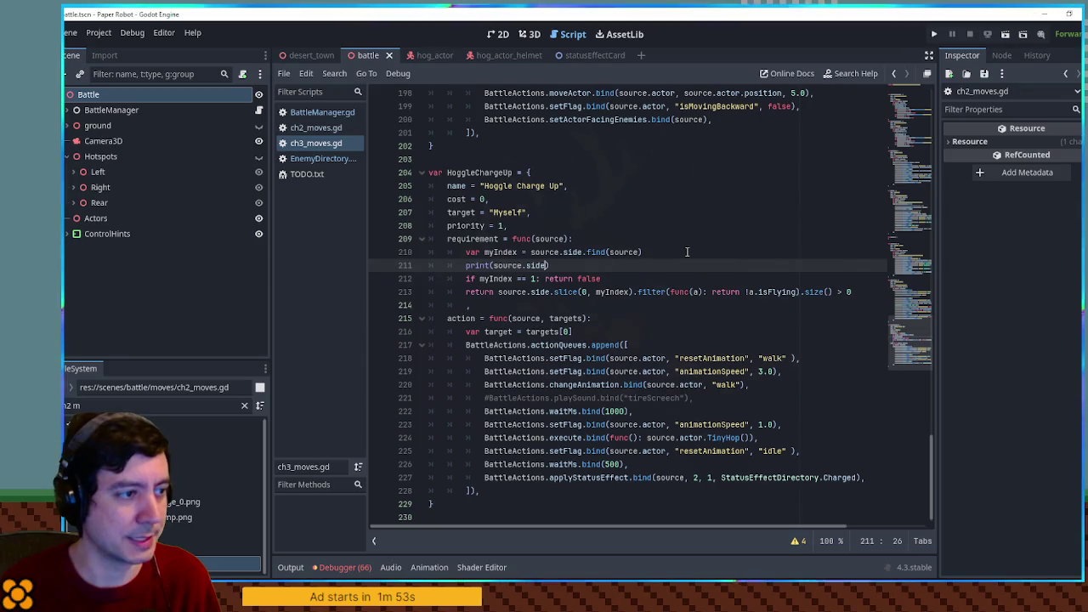
{"action": "key", "text": "ctrl+shift+d"}
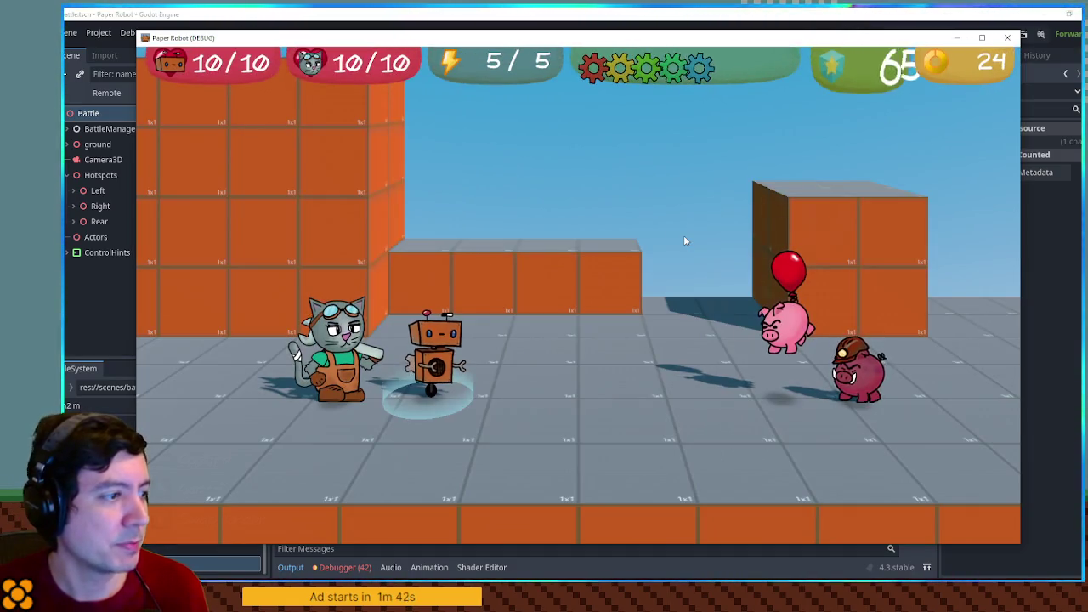
Step: Attack with Gear Spin, then read the printed side list and index 1 in the Output
{"action": "key", "text": "space"}
{"action": "key", "text": "space"}
{"action": "key", "text": "space"}
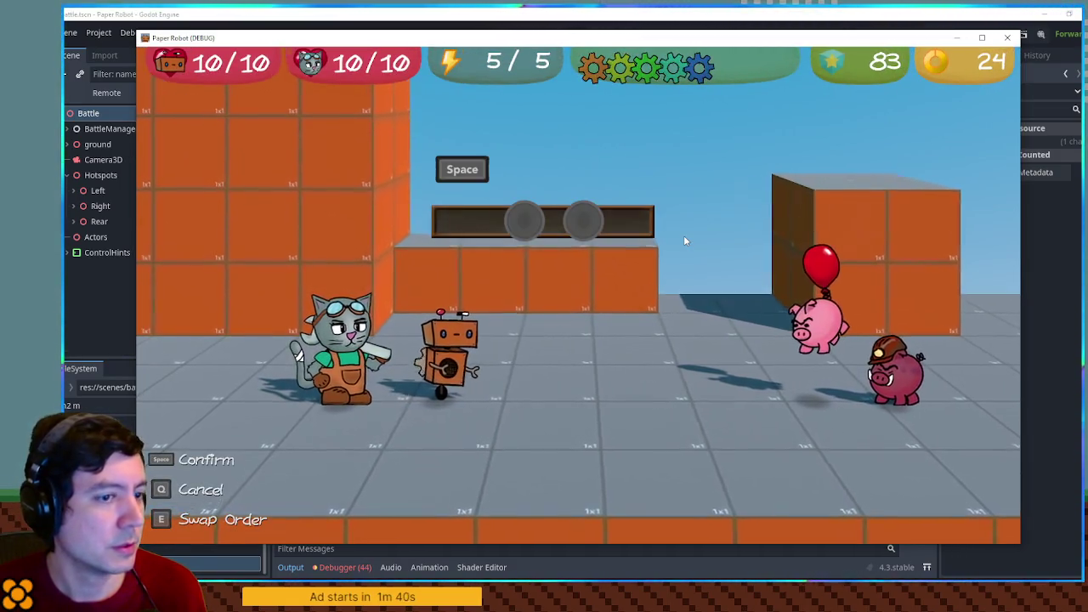
{"action": "key", "text": "space"}
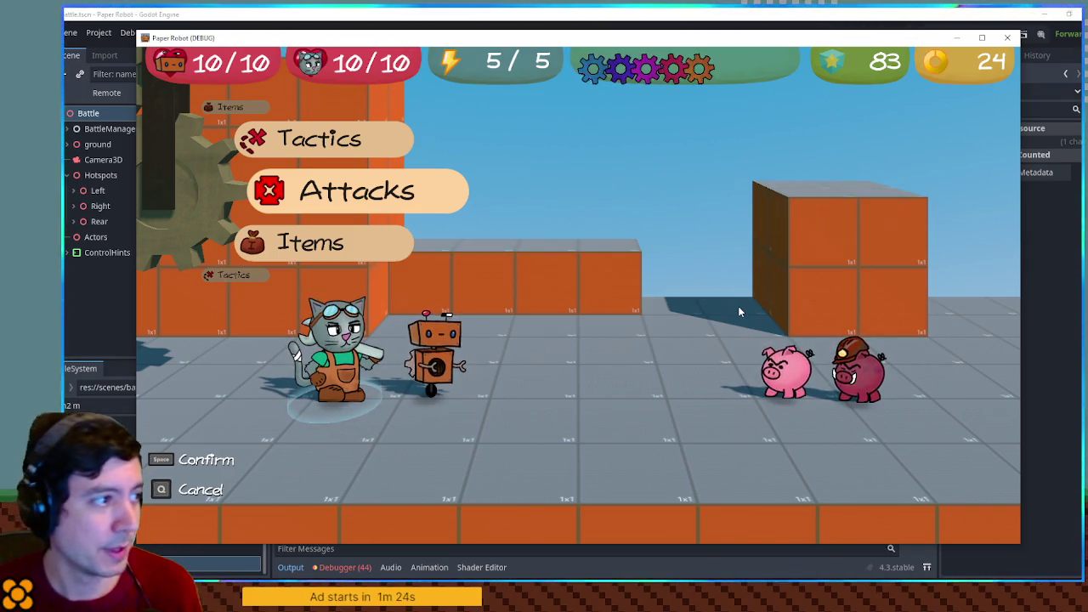
{"action": "key", "text": "Up"}
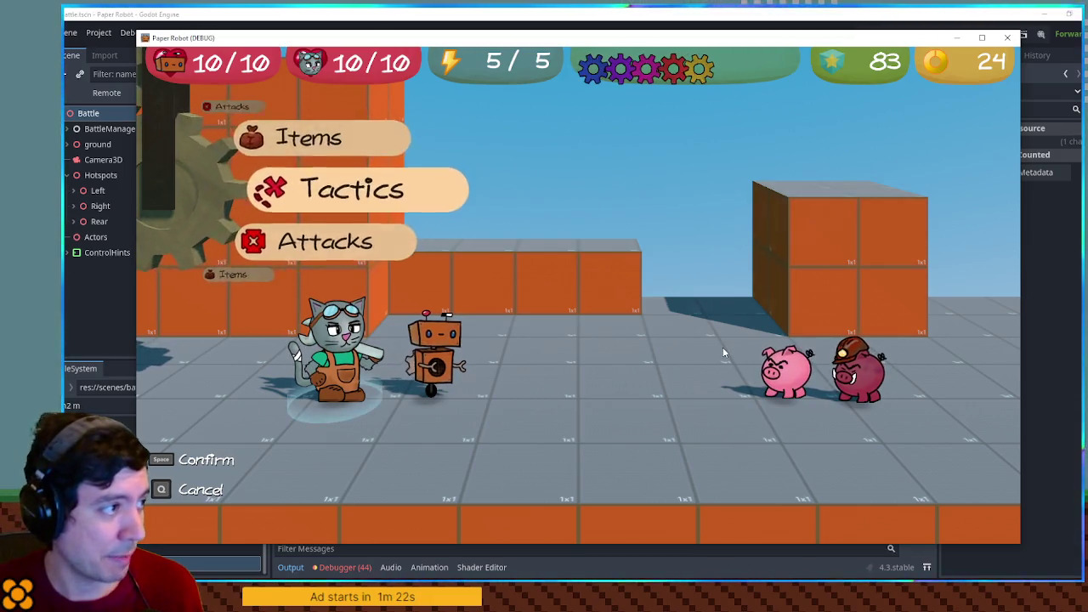
{"action": "key", "text": "space"}
{"action": "key", "text": "space"}
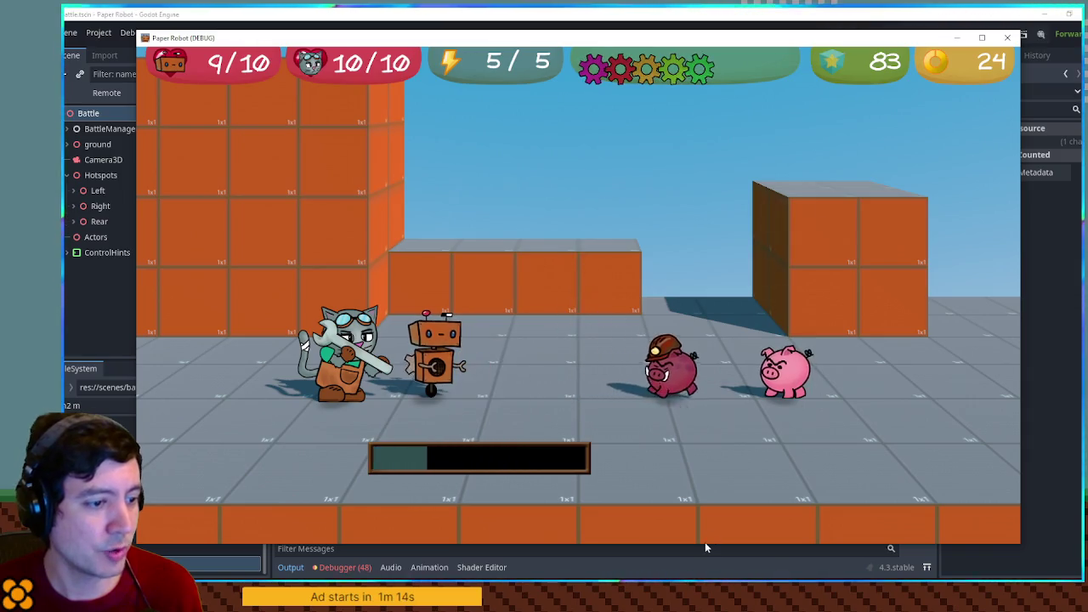
{"action": "left_click", "coordinate": [376, 547]}
{"action": "mouse_move", "coordinate": [288, 522]}
{"action": "left_mouse_down"}
{"action": "mouse_move", "coordinate": [568, 524]}
{"action": "mouse_move", "coordinate": [285, 524]}
{"action": "left_mouse_up"}
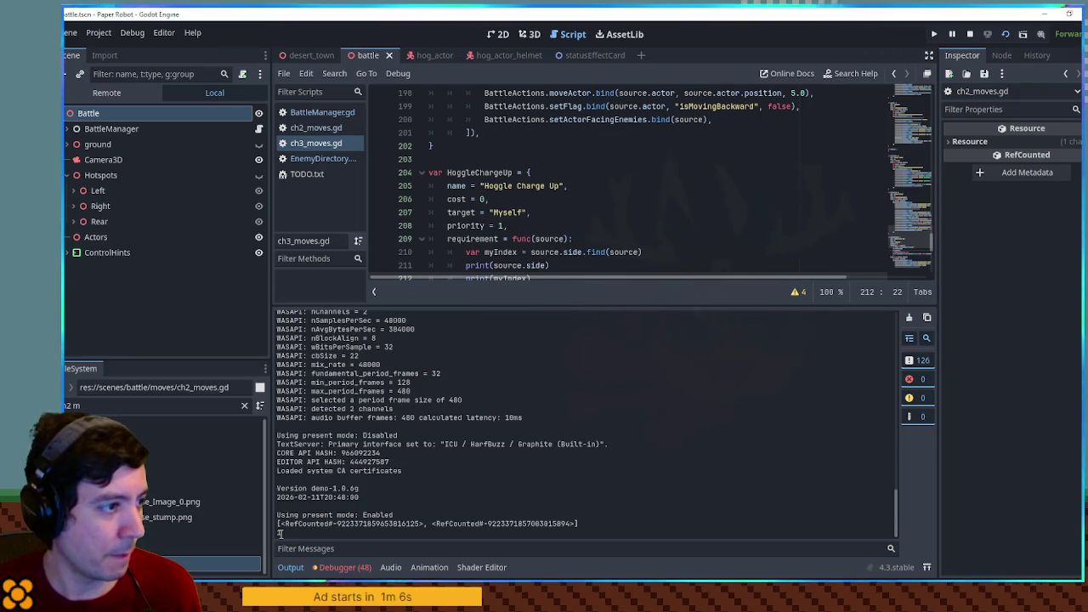
Step: Back in the game, pass control to the cat via Tactics, then close the game with F8
{"action": "key", "text": "alt+Tab"}
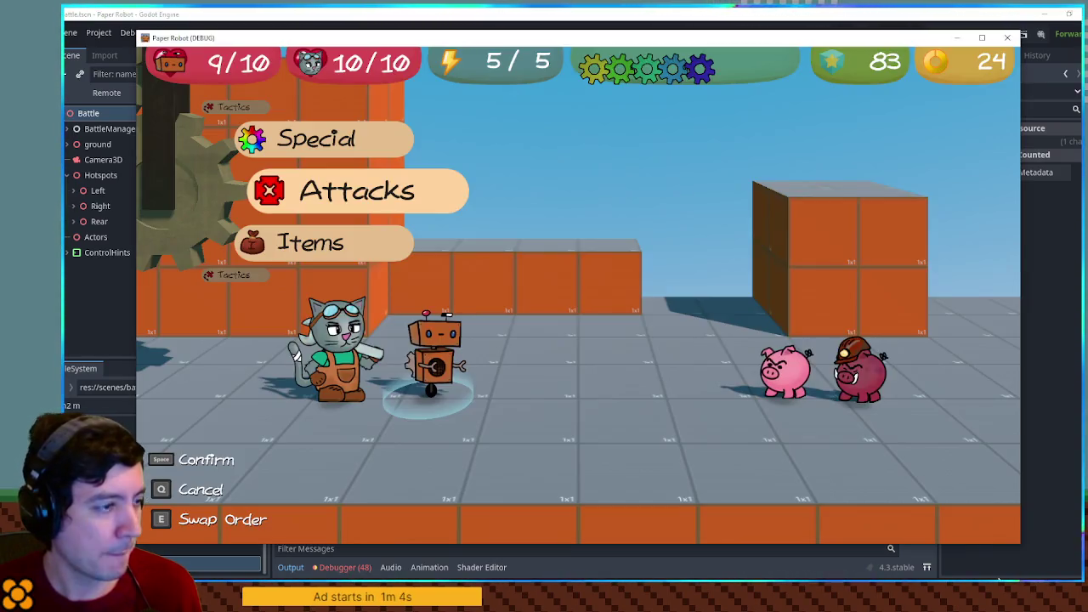
{"action": "key", "text": "Up"}
{"action": "key", "text": "Up"}
{"action": "key", "text": "space"}
{"action": "key", "text": "space"}
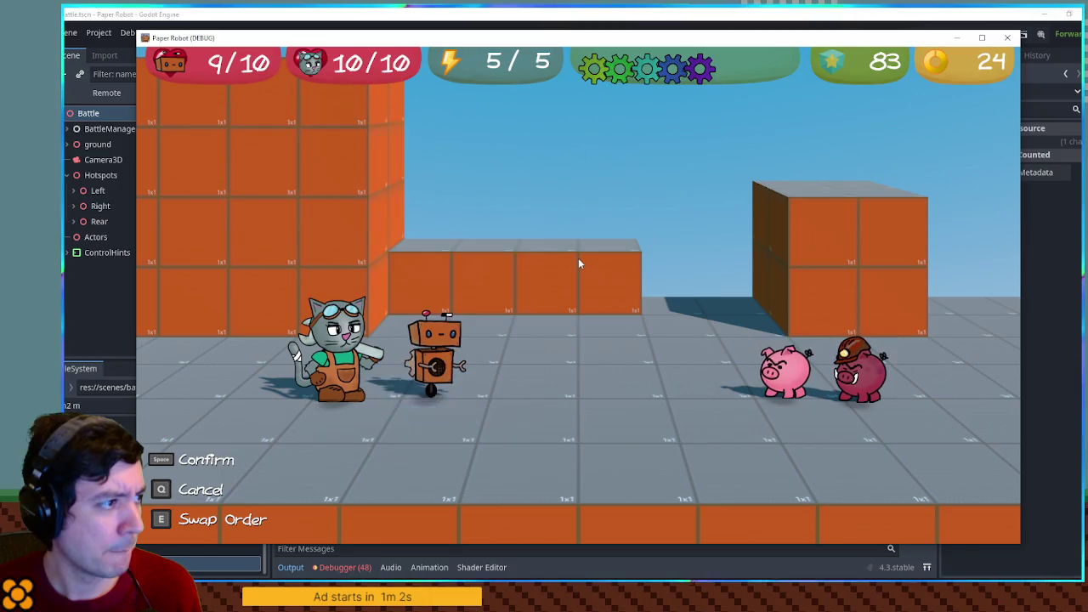
{"action": "key", "text": "space"}
{"action": "key", "text": "space"}
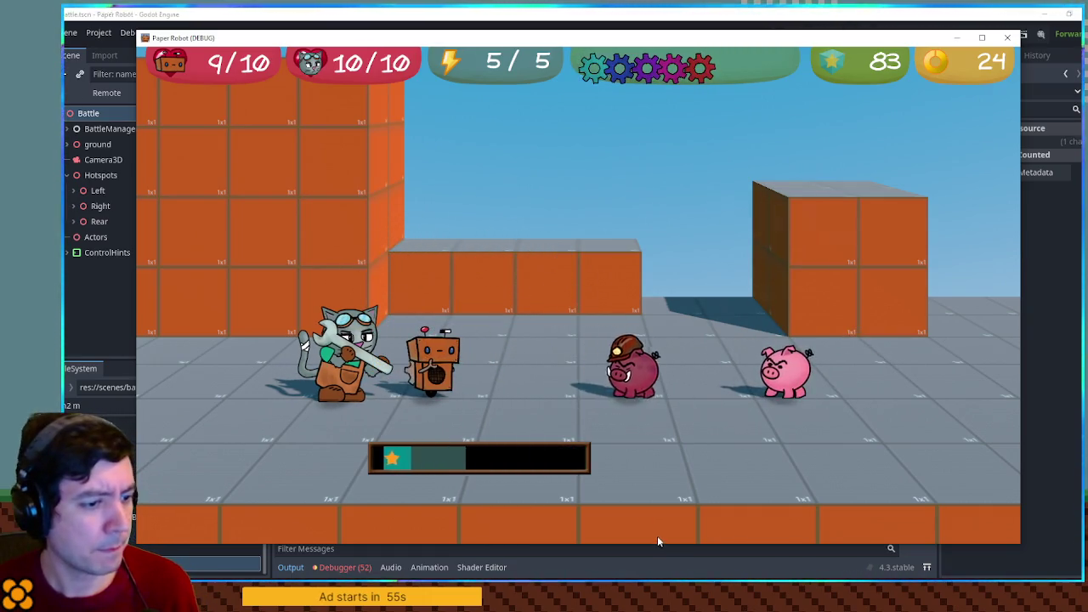
{"action": "key", "text": "F8"}
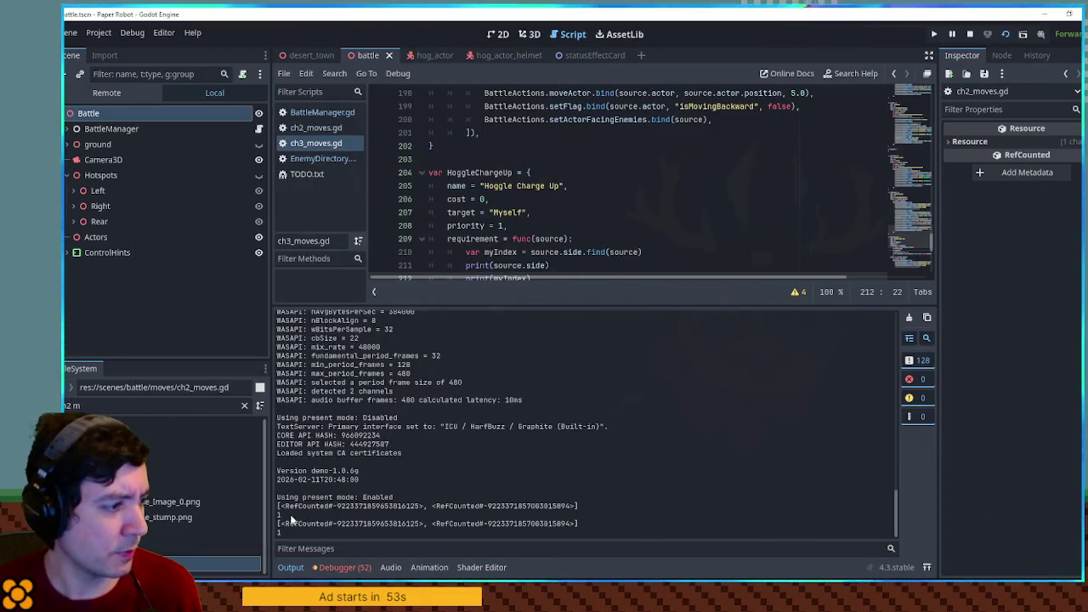
Step: Change HoggleChargeUp's check from myIndex == 1 to == 0, remove the prints, save, and relaunch
{"action": "double_click", "coordinate": [280, 514]}
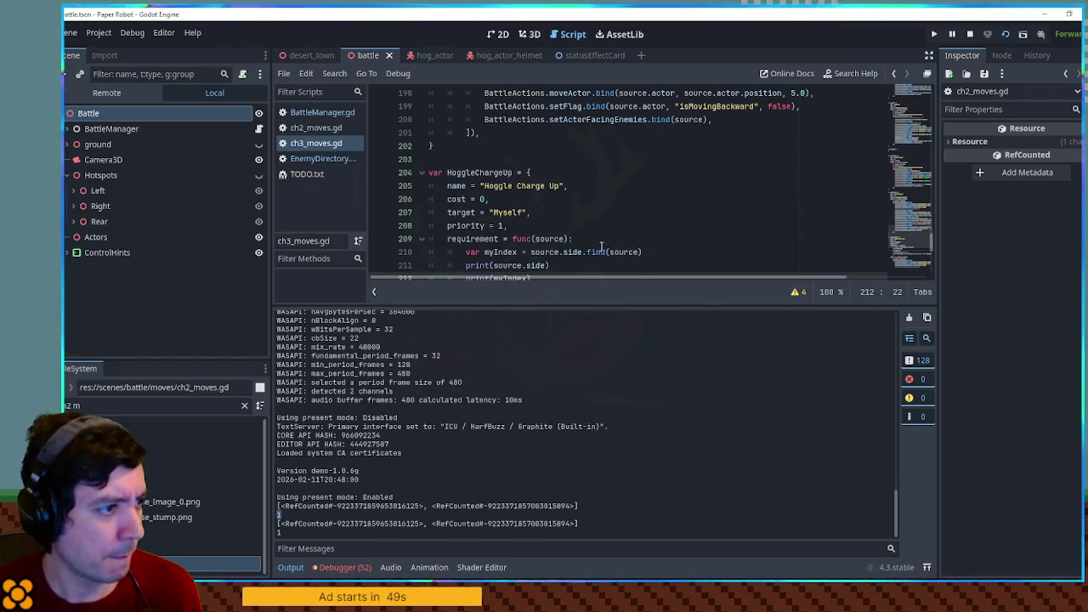
{"action": "scroll", "coordinate": [614, 232], "scroll_direction": "down", "scroll_amount": 1}
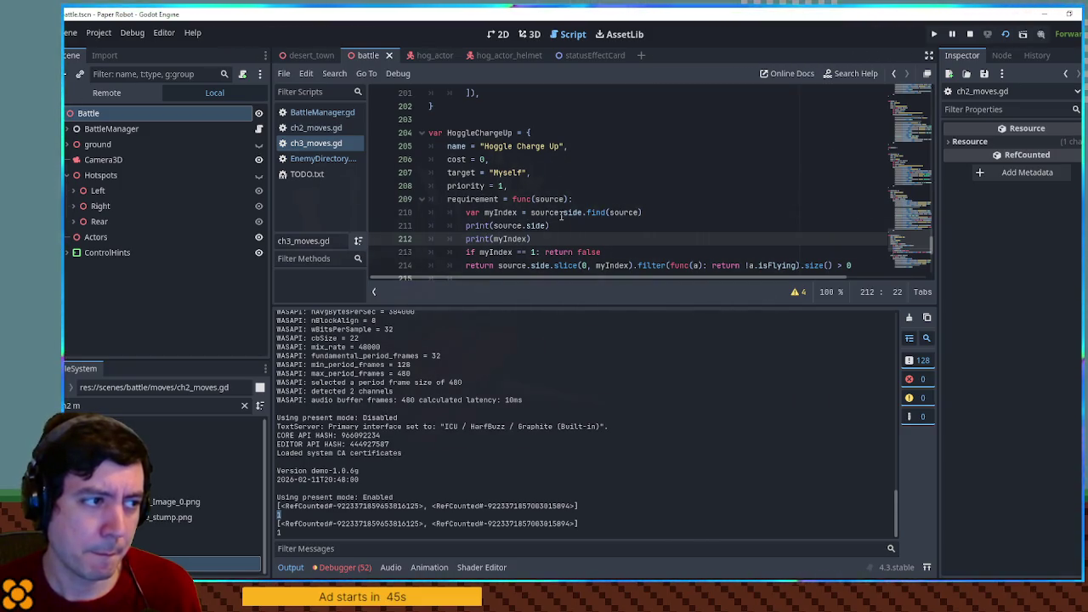
{"action": "left_click_drag", "start_coordinate": [531, 213], "coordinate": [586, 212]}
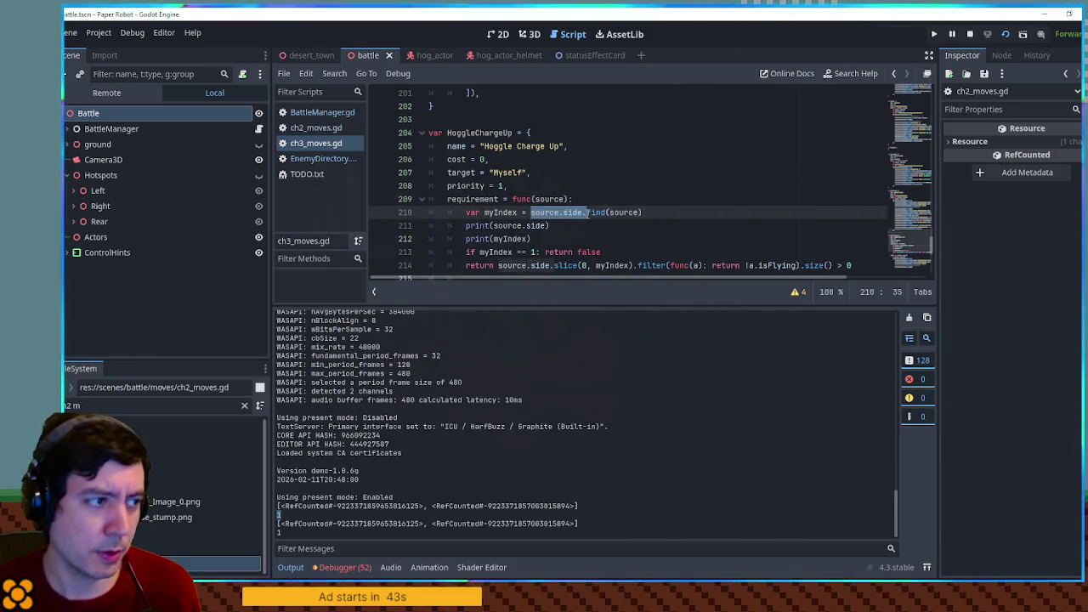
{"action": "double_click", "coordinate": [533, 252]}
{"action": "type", "text": "0"}
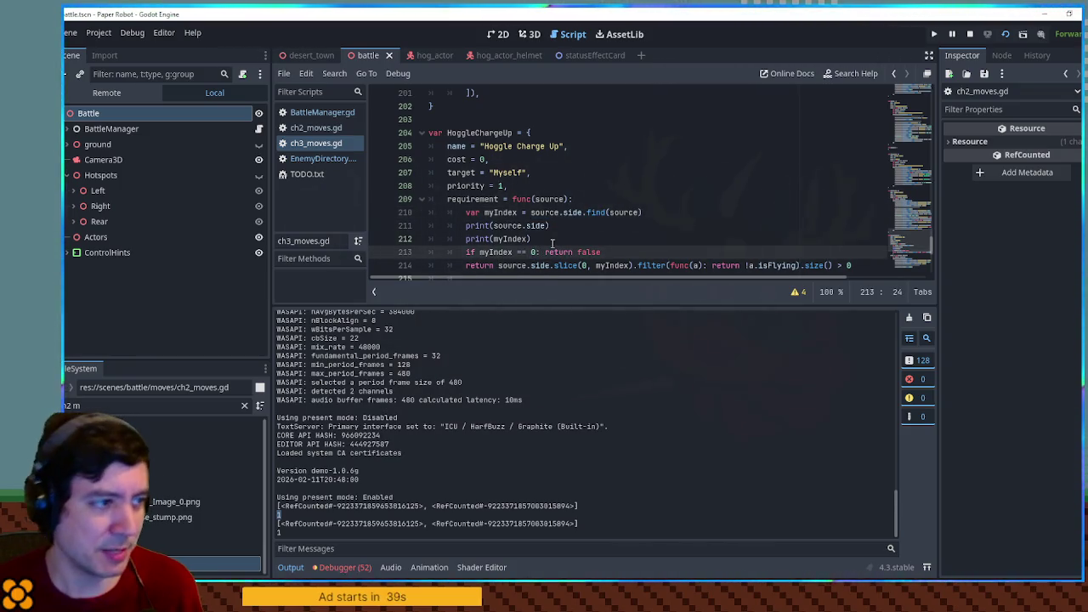
{"action": "left_click", "coordinate": [522, 225]}
{"action": "key", "text": "ctrl+s"}
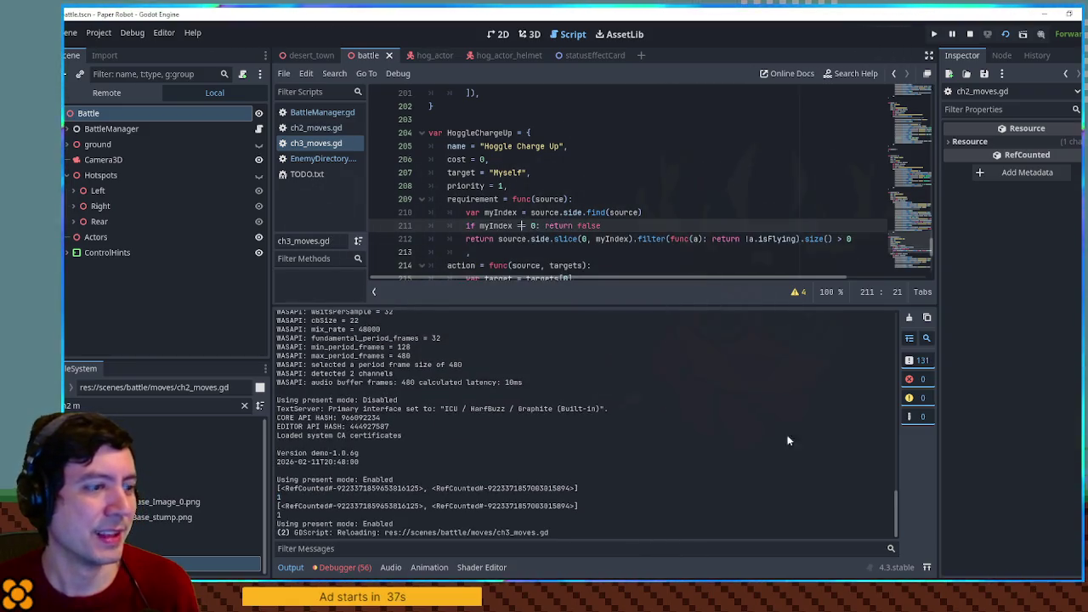
{"action": "key", "text": "F6"}
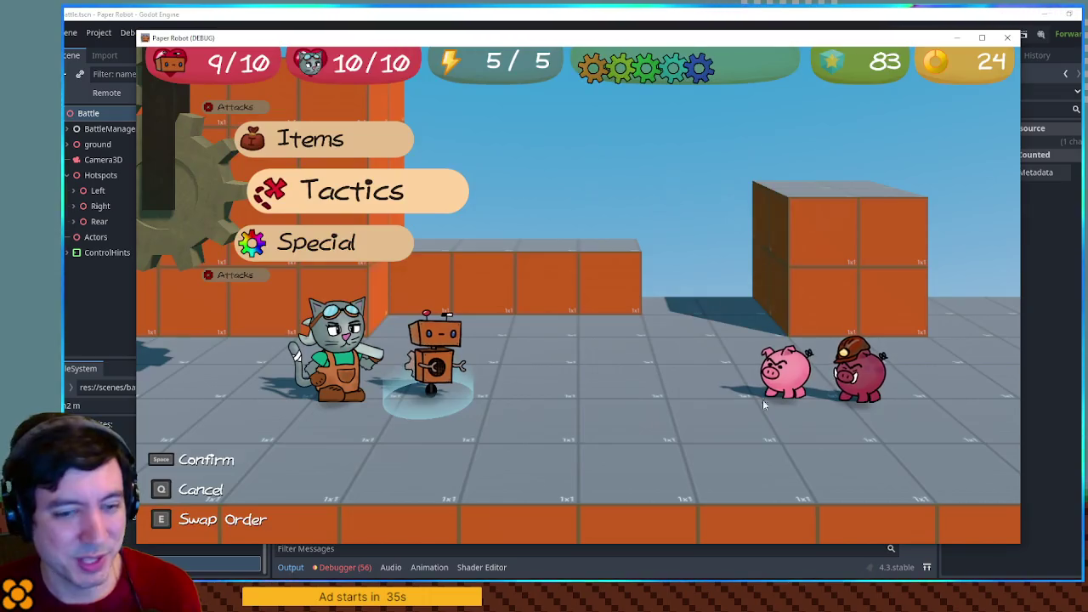
Step: Switch partners to the cat, play until the hog shows 'Charged!', then open the debug tools
{"action": "key", "text": "space"}
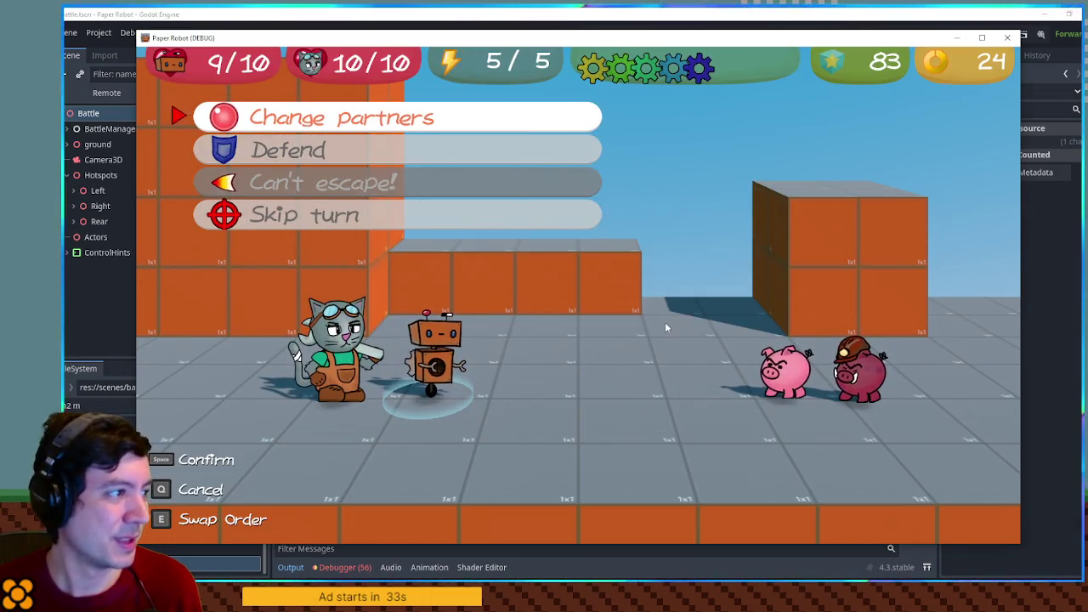
{"action": "key", "text": "space"}
{"action": "key", "text": "space"}
{"action": "key", "text": "space"}
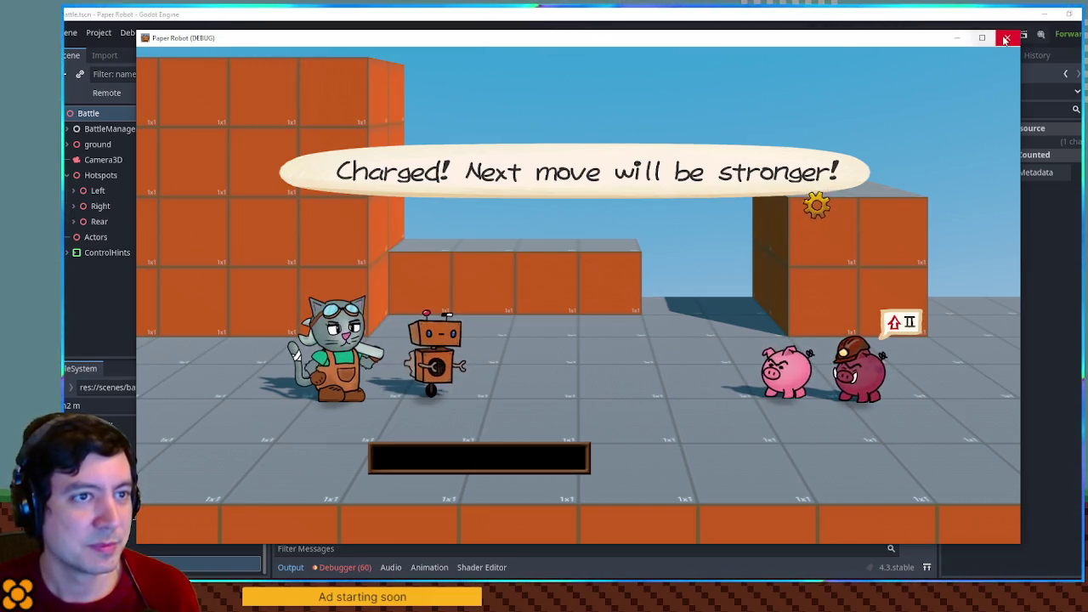
{"action": "key", "text": "grave"}
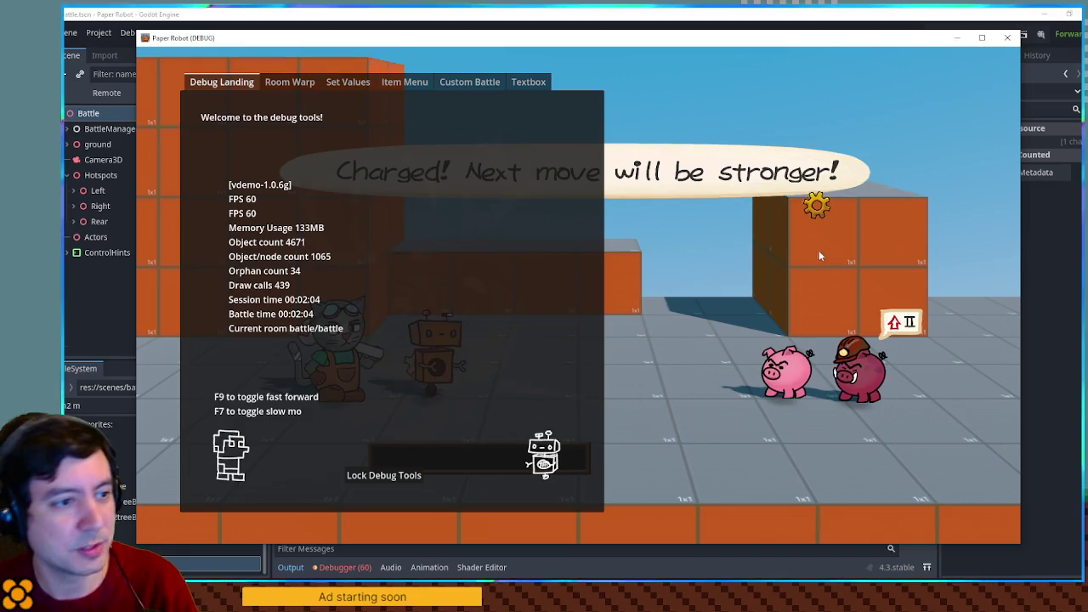
Step: Start a Custom Battle with Enemy 1 set to Hoggle and Enemy 2 to HardHatHoggle
{"action": "left_click", "coordinate": [458, 83]}
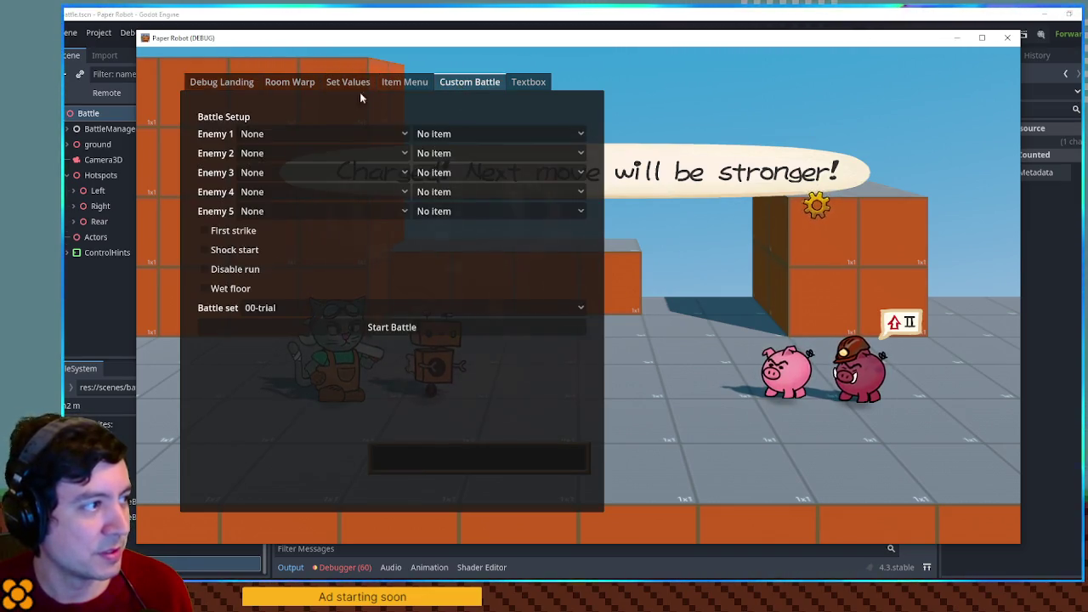
{"action": "left_click", "coordinate": [324, 130]}
{"action": "left_click", "coordinate": [312, 192]}
{"action": "left_click", "coordinate": [323, 154]}
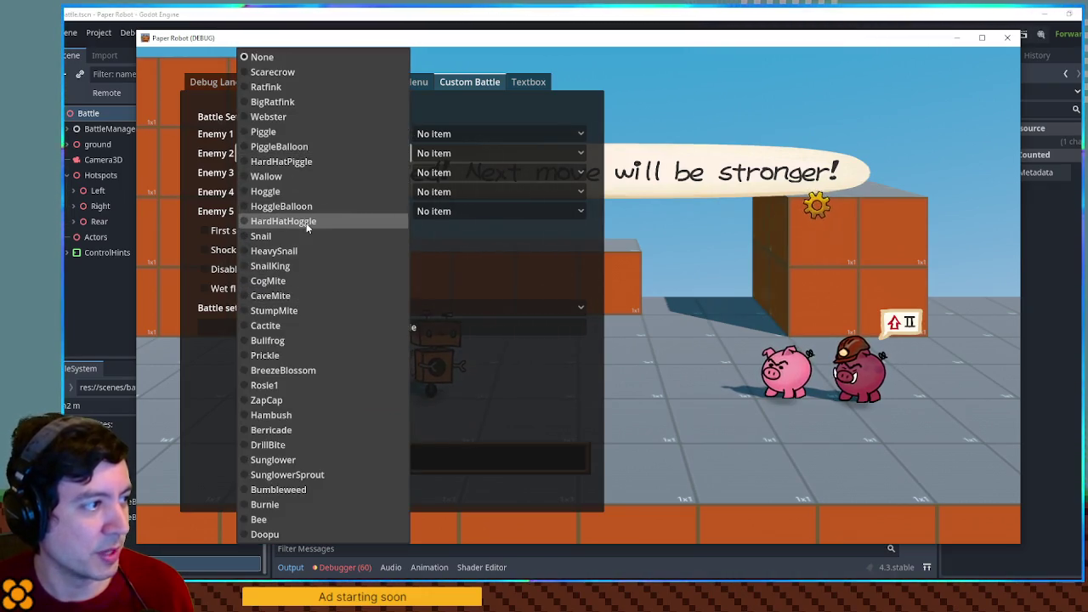
{"action": "left_click", "coordinate": [304, 221]}
{"action": "left_click", "coordinate": [418, 329]}
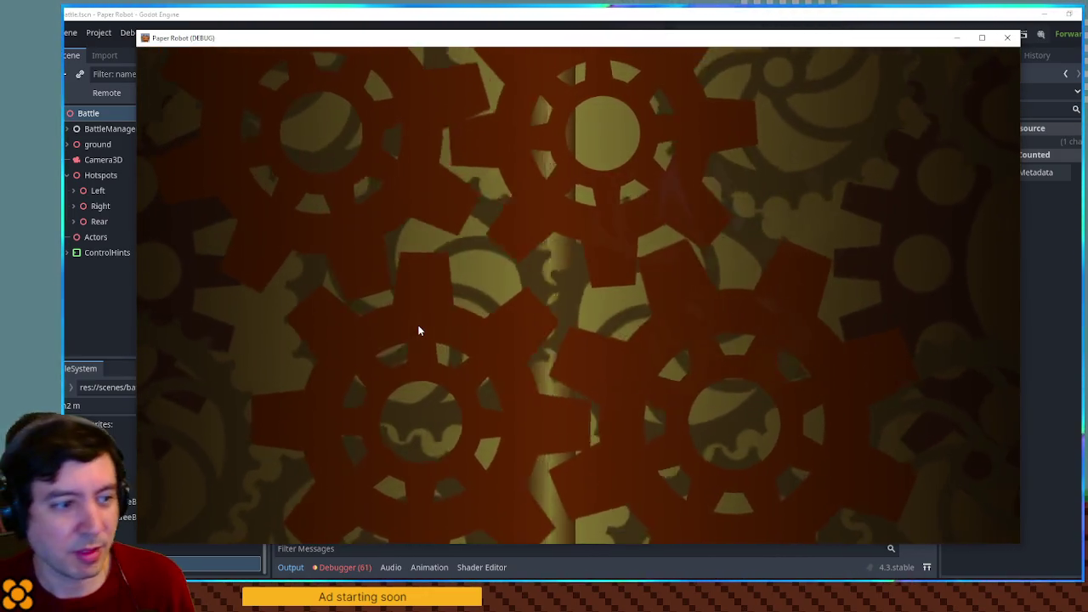
Step: Look over the robot's attack list, then open the Tactics options in the custom battle
{"action": "key", "text": "space"}
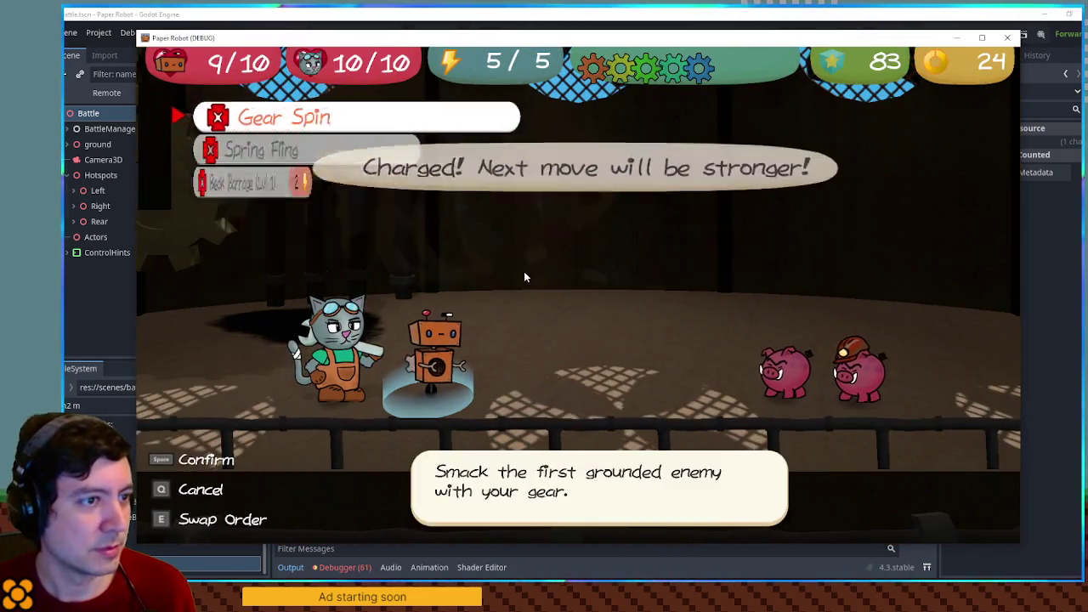
{"action": "key", "text": "q"}
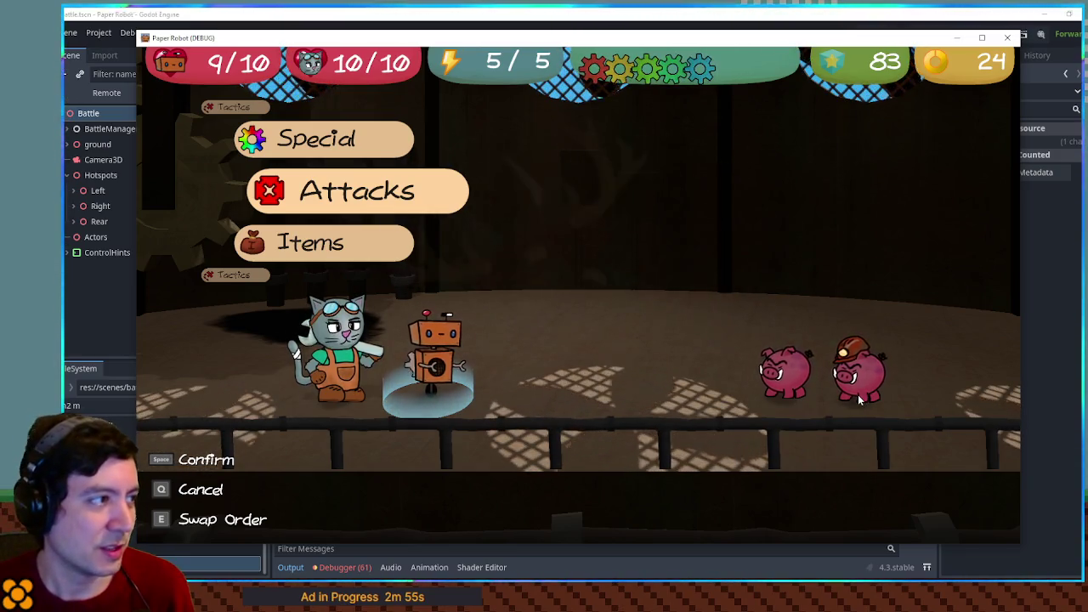
{"action": "key", "text": "Up"}
{"action": "key", "text": "Up"}
{"action": "key", "text": "space"}
{"action": "key", "text": "space"}
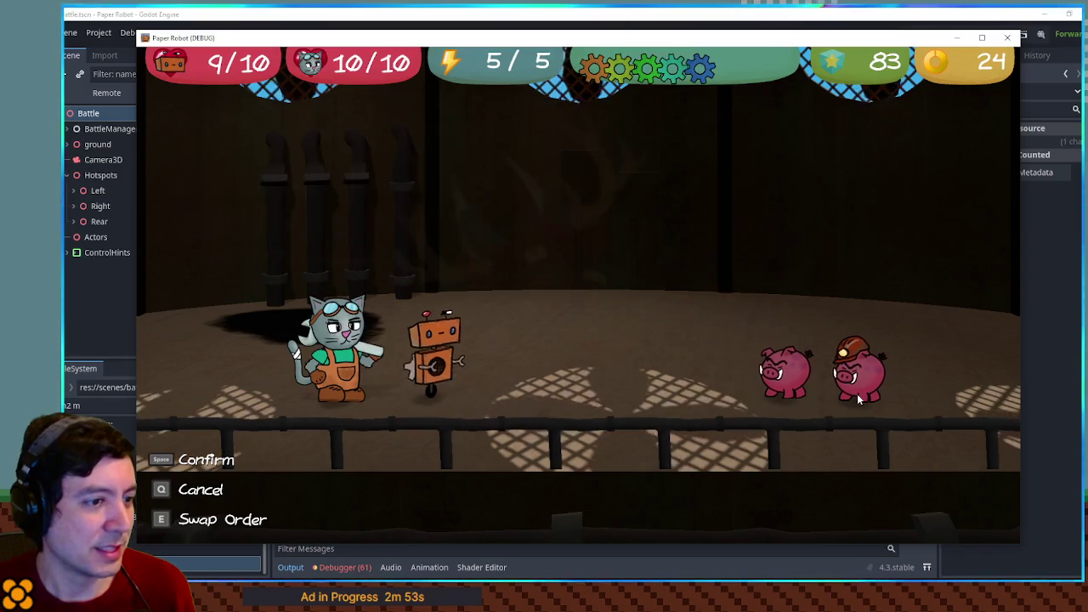
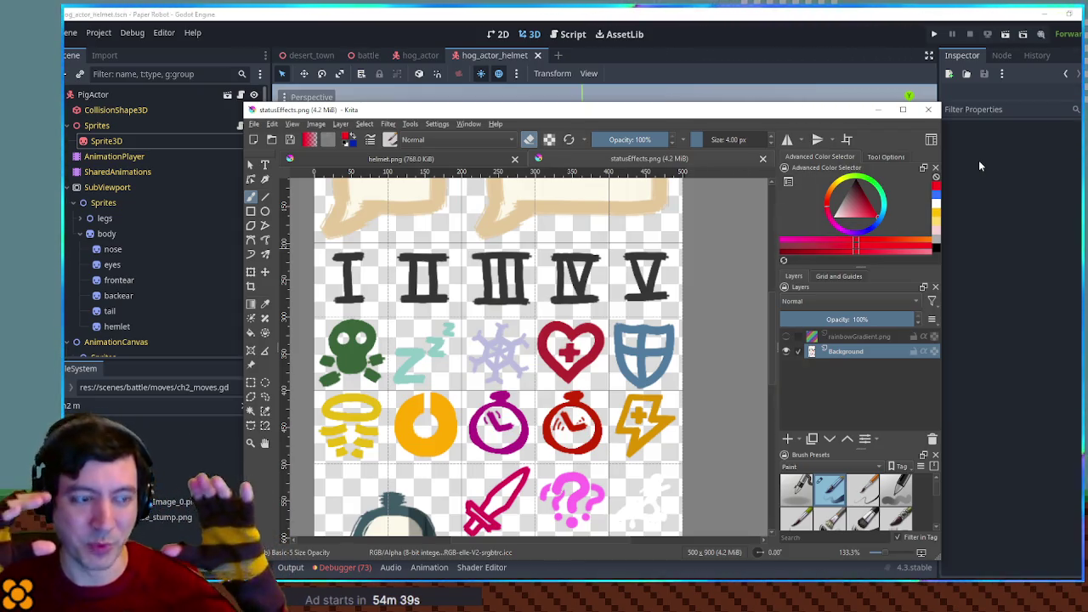
Step: Bring the Godot editor window back in front of Krita
{"action": "left_click", "coordinate": [914, 15]}
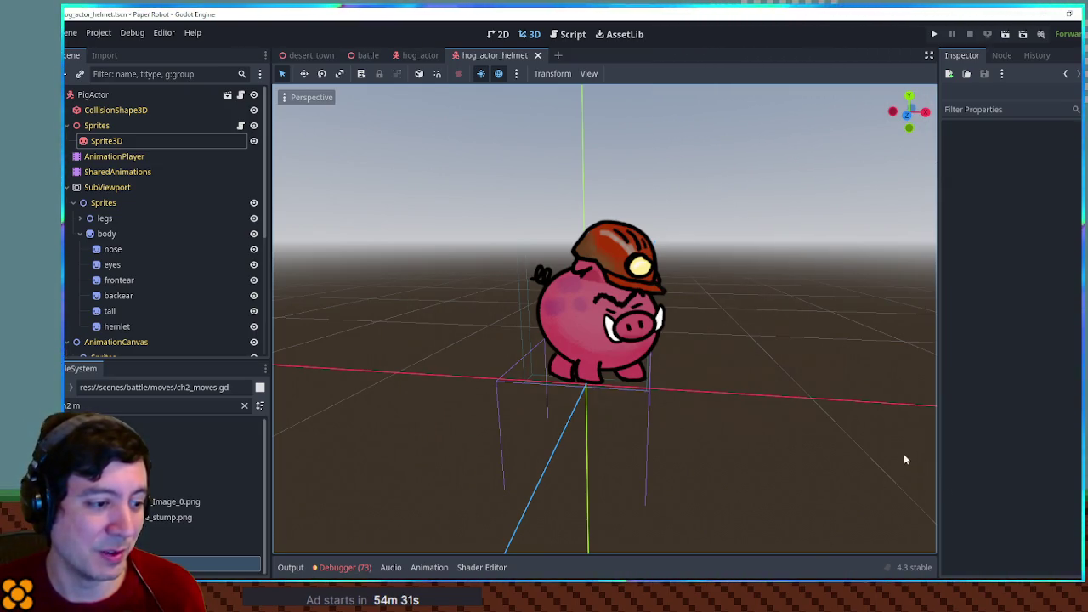
Step: Filter the FileSystem dock for 'notes' to locate the notes folder
{"action": "left_click", "coordinate": [109, 405]}
{"action": "type", "text": "notes"}
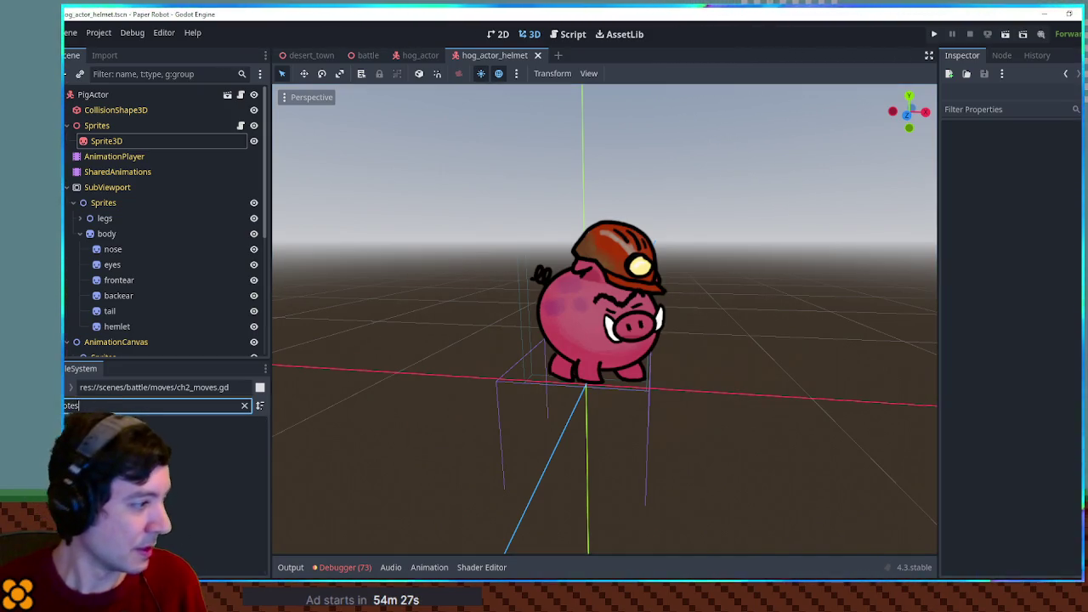
{"action": "key", "text": "Down"}
{"action": "key", "text": "Return"}
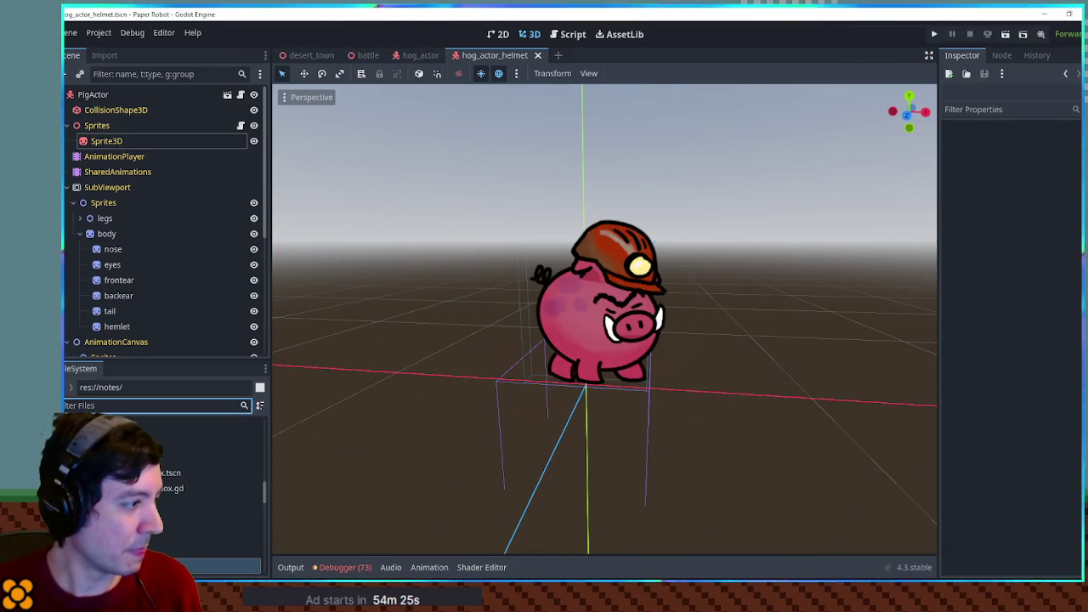
Step: Create a new text file achievements.txt in the notes folder and open it for editing
{"action": "right_click", "coordinate": [96, 442]}
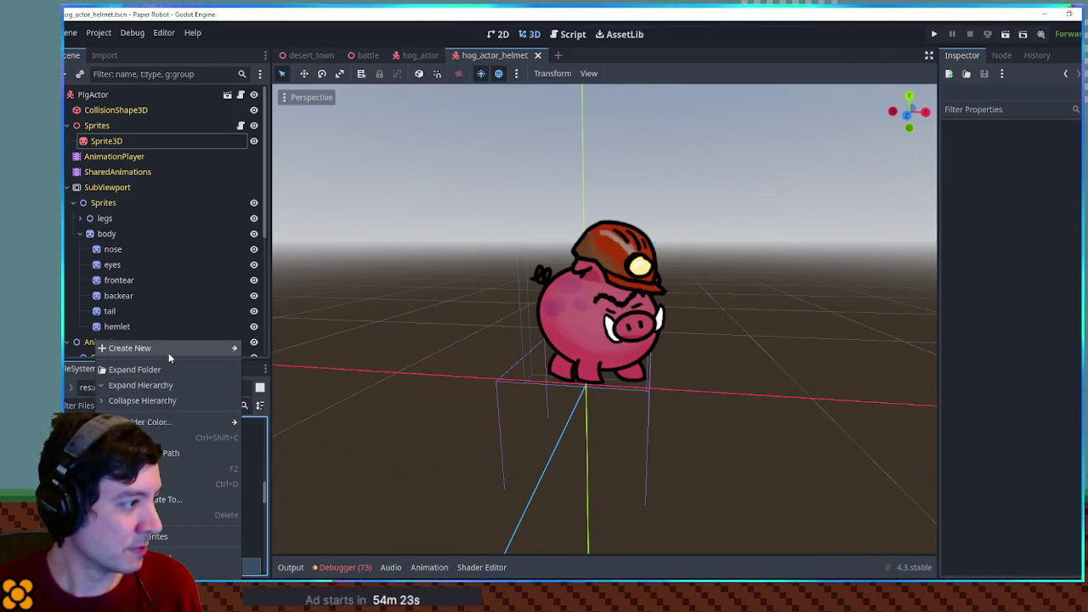
{"action": "mouse_move", "coordinate": [168, 351]}
{"action": "left_click", "coordinate": [281, 411]}
{"action": "type", "text": "ac"}
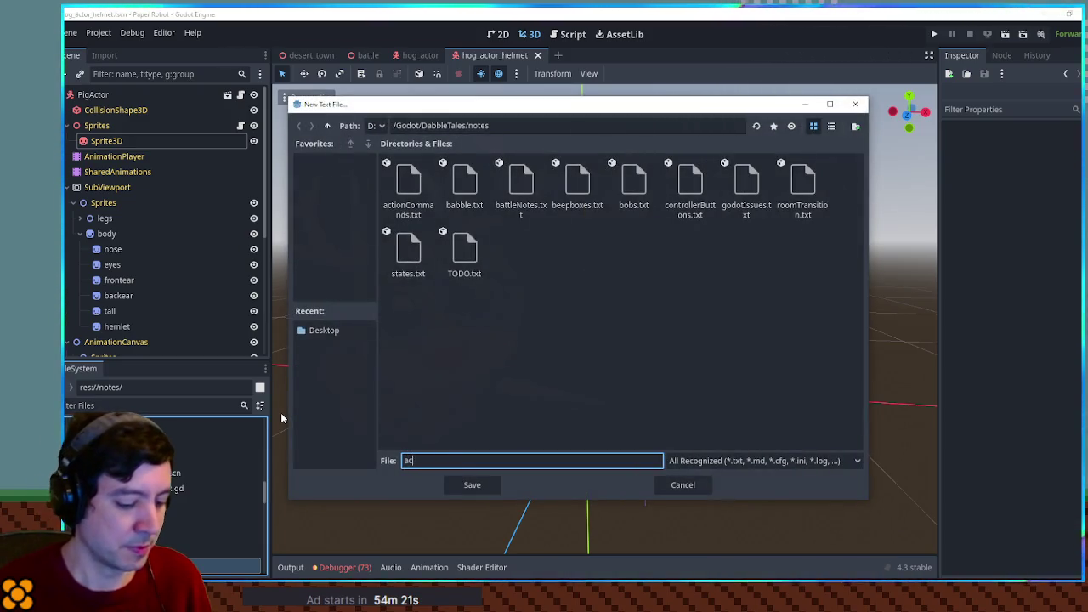
{"action": "type", "text": "hievements"}
{"action": "key", "text": "Return"}
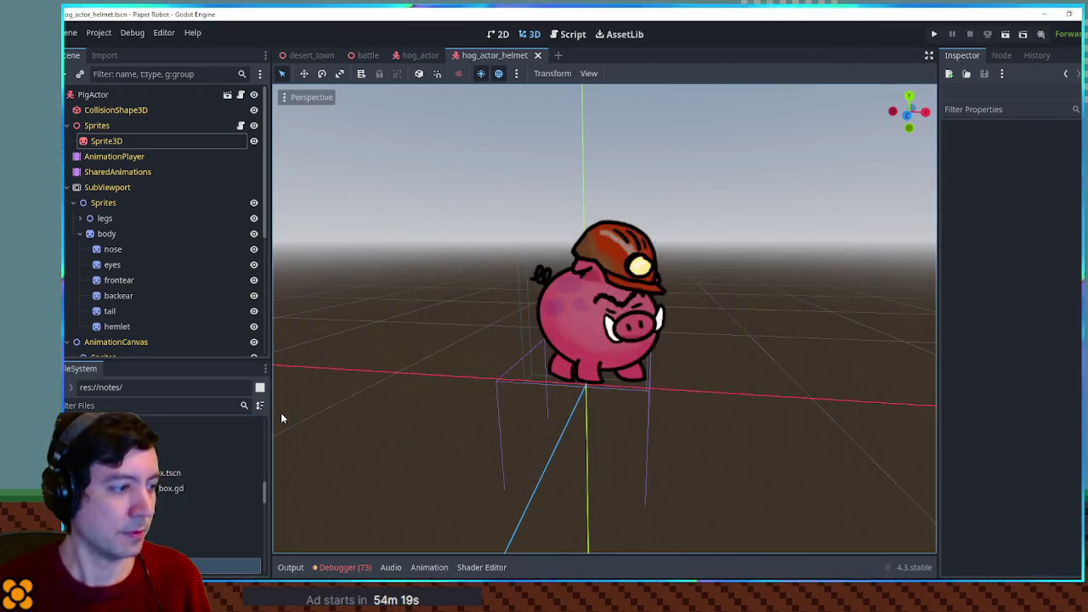
{"action": "left_click", "coordinate": [213, 522]}
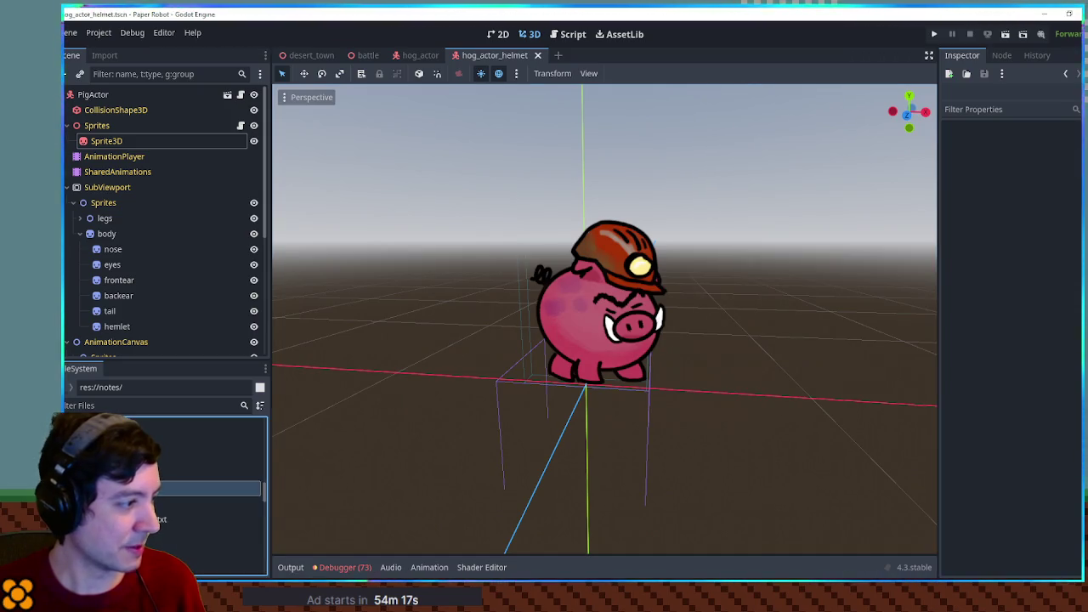
{"action": "double_click", "coordinate": [221, 504]}
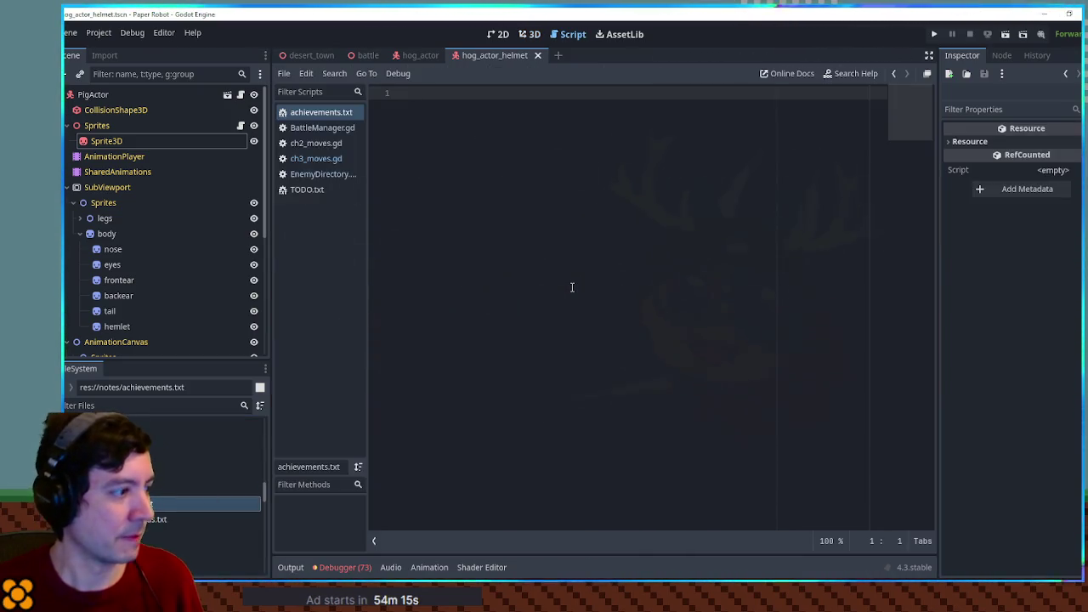
Step: Add an indented entry 'Deal 100+ damage in one damage instance (gold star)'
{"action": "key", "text": "Return"}
{"action": "key", "text": "Return"}
{"action": "key", "text": "Return"}
{"action": "key", "text": "Return"}
{"action": "key", "text": "Return"}
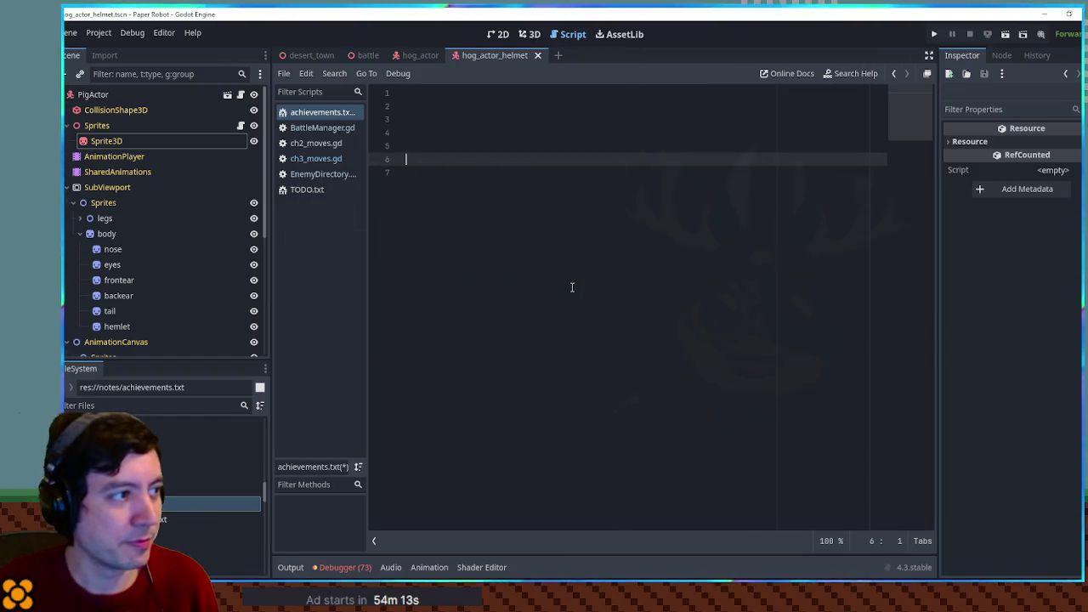
{"action": "key", "text": "Up"}
{"action": "key", "text": "Up"}
{"action": "key", "text": "Up"}
{"action": "type", "text": "Deal "}
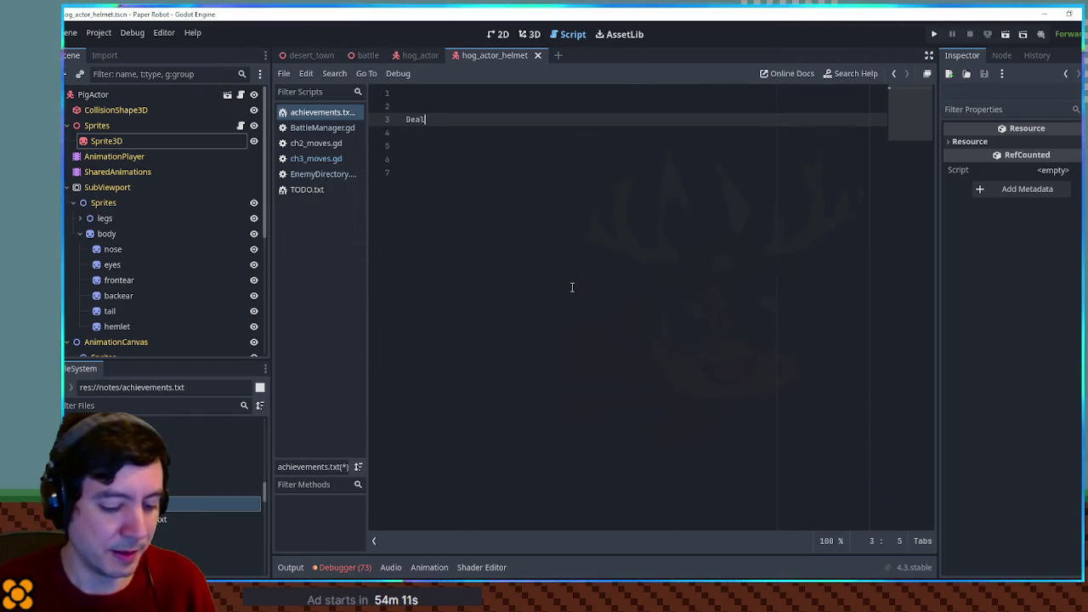
{"action": "type", "text": "100+ dam"}
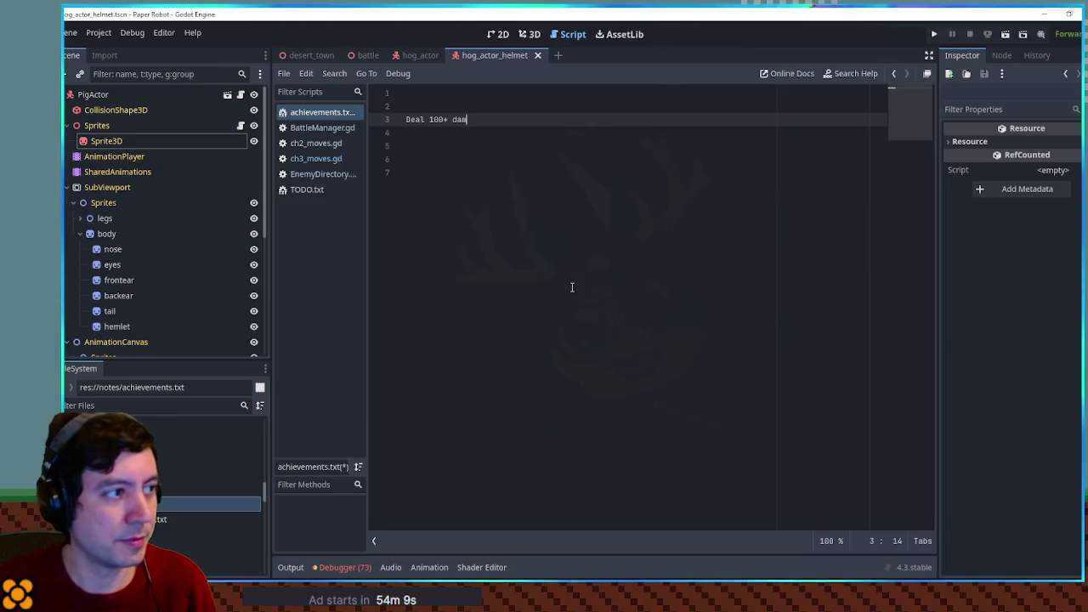
{"action": "type", "text": "age in one dama"}
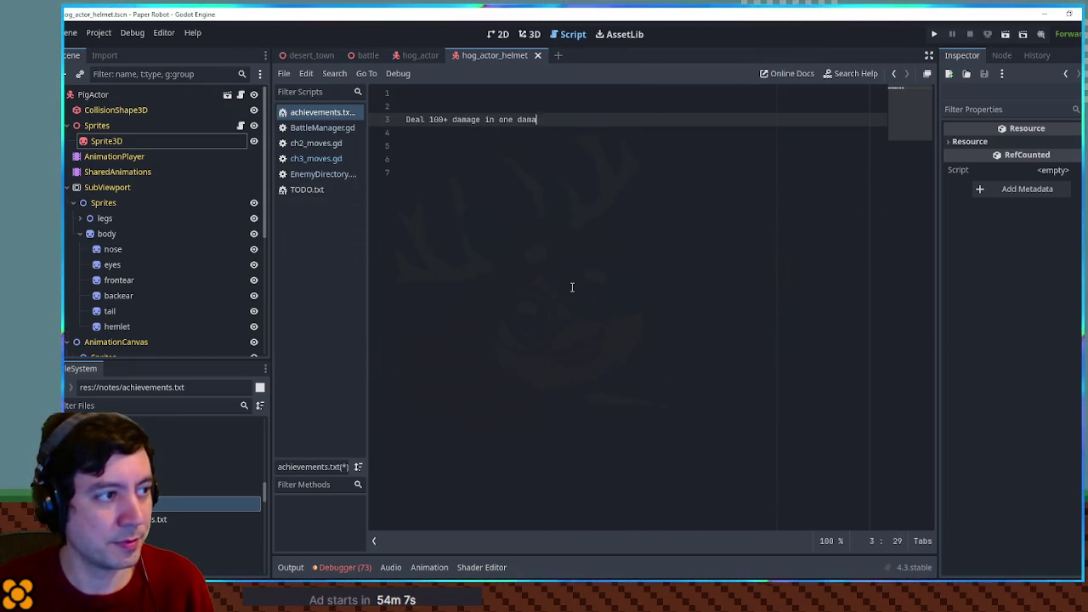
{"action": "type", "text": "ge instance (gold s"}
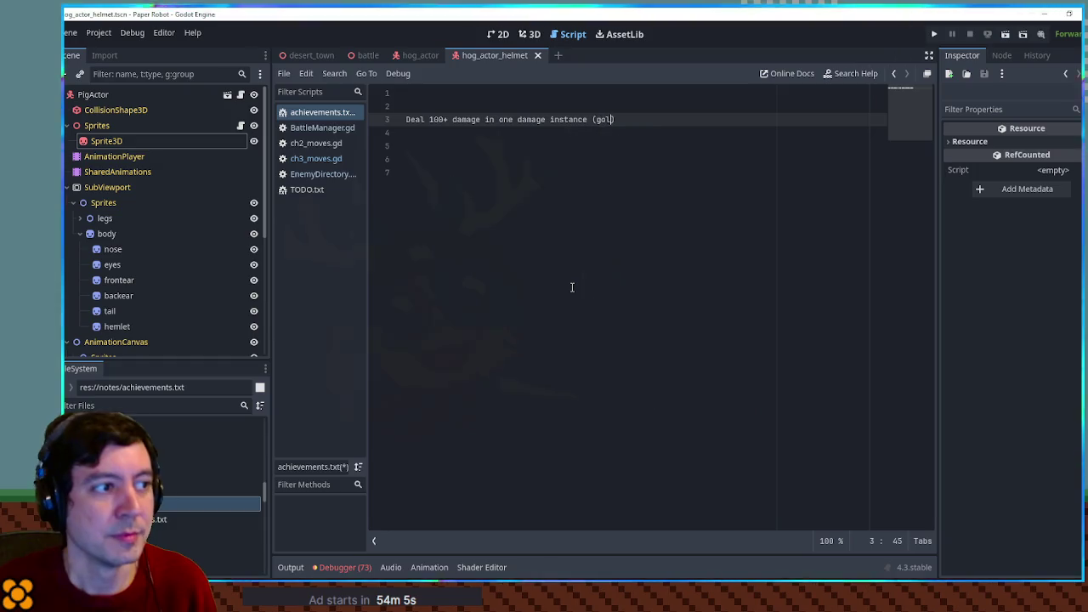
{"action": "type", "text": "tar"}
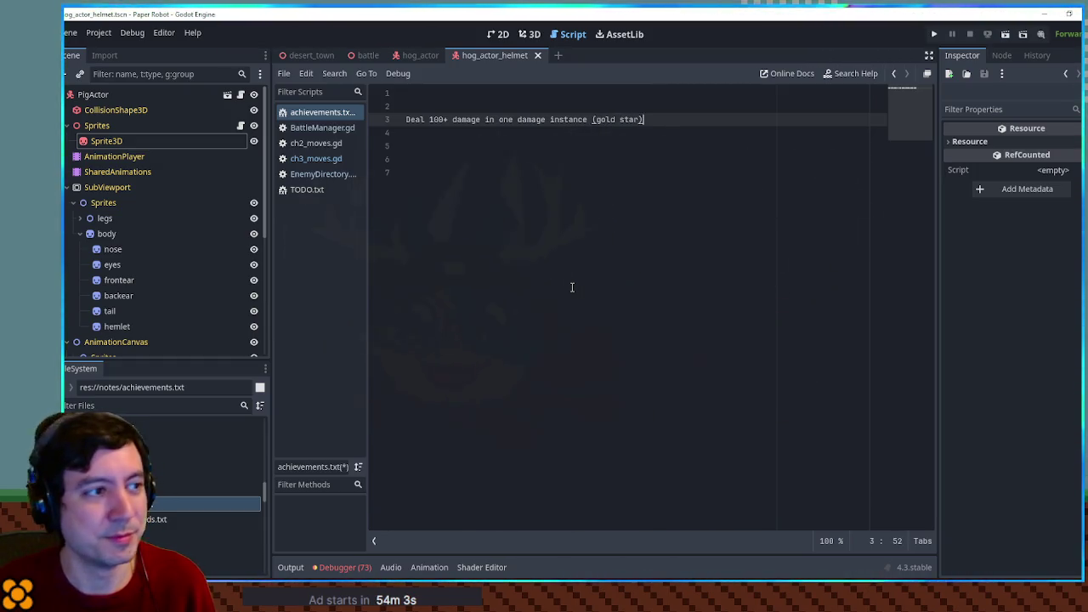
{"action": "key", "text": "Return"}
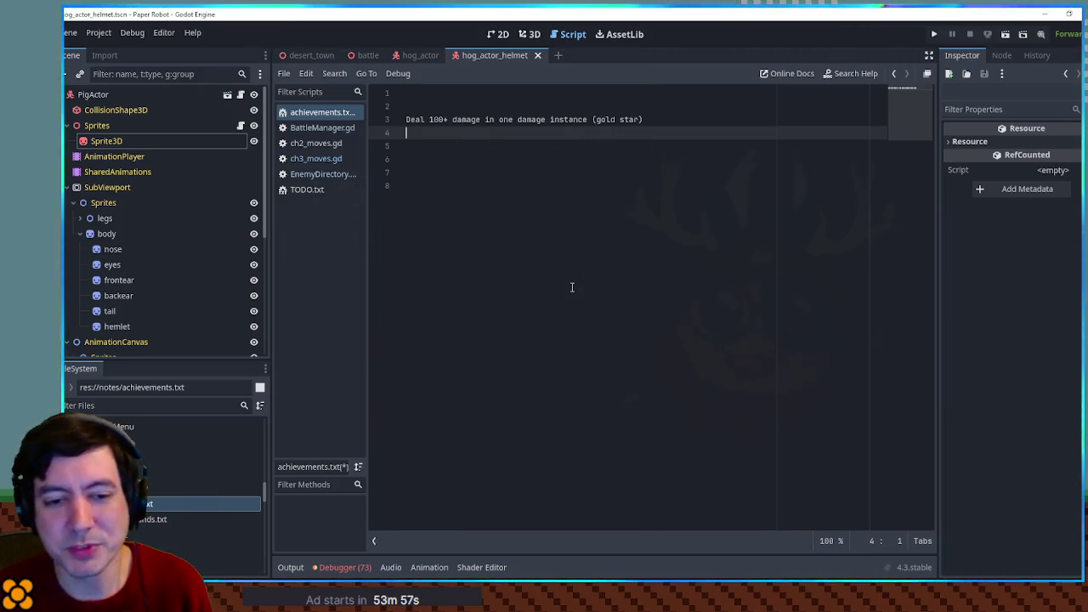
{"action": "key", "text": "Up"}
{"action": "key", "text": "Tab"}
Step: Put a 'Battle Science' heading above the damage entry and a 'Completion' heading below it
{"action": "key", "text": "Up"}
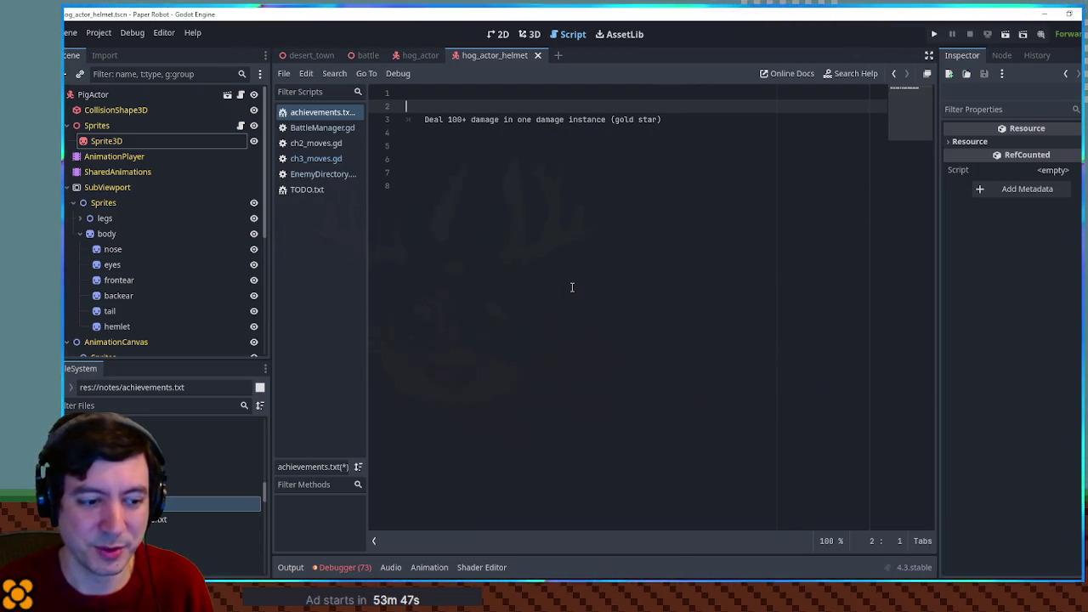
{"action": "type", "text": "Battle Science"}
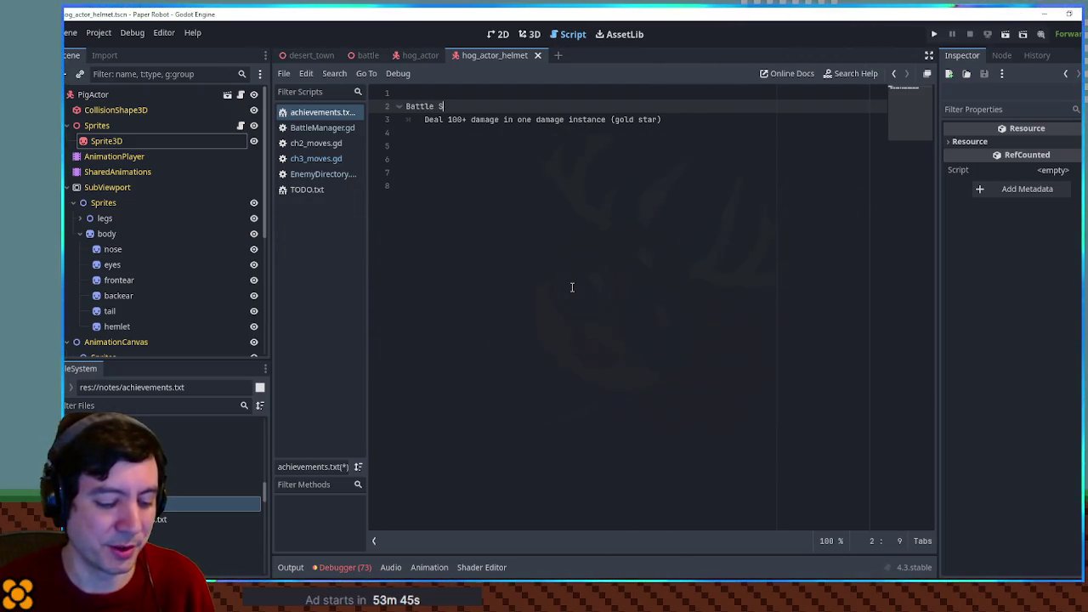
{"action": "key", "text": "Down"}
{"action": "key", "text": "Down"}
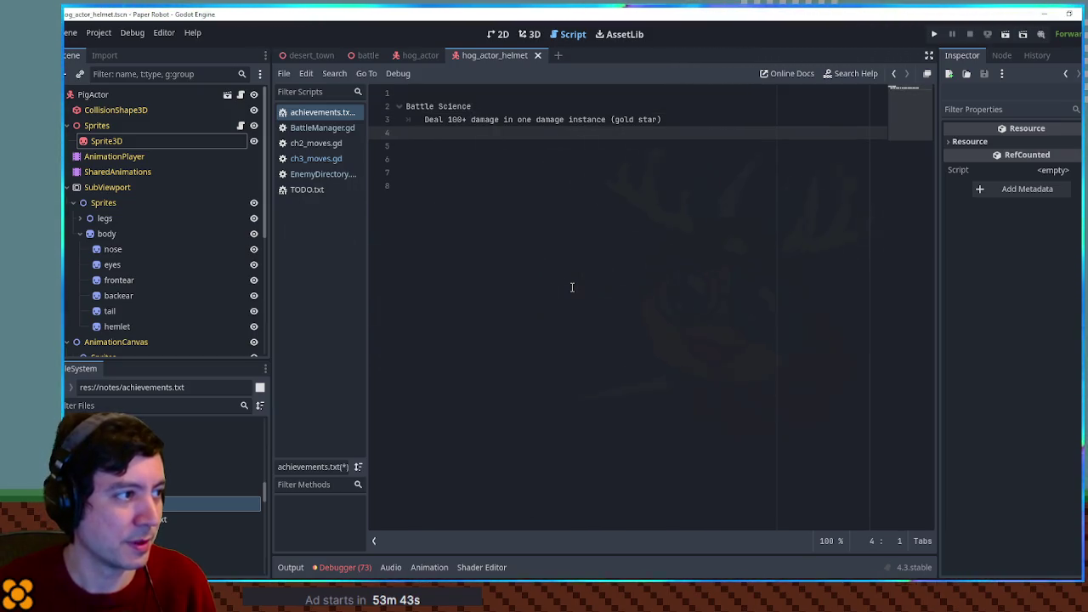
{"action": "key", "text": "Return"}
{"action": "type", "text": "Completion"}
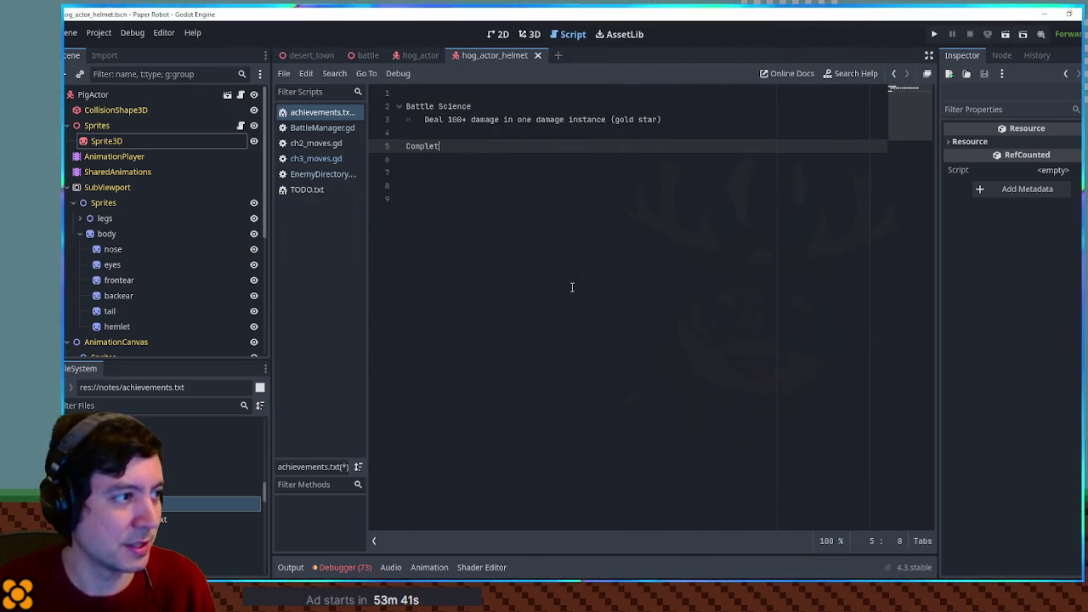
Step: List 'Fill out scan database' and 'Complete music collection' indented under Completion
{"action": "key", "text": "Return"}
{"action": "key", "text": "Tab"}
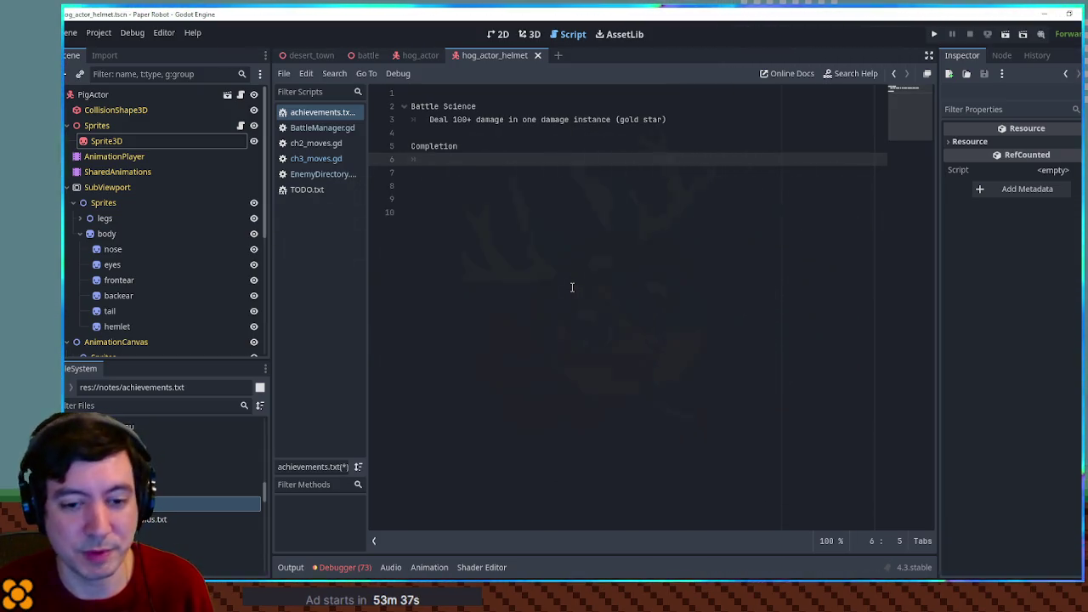
{"action": "type", "text": "Fill out scan data"}
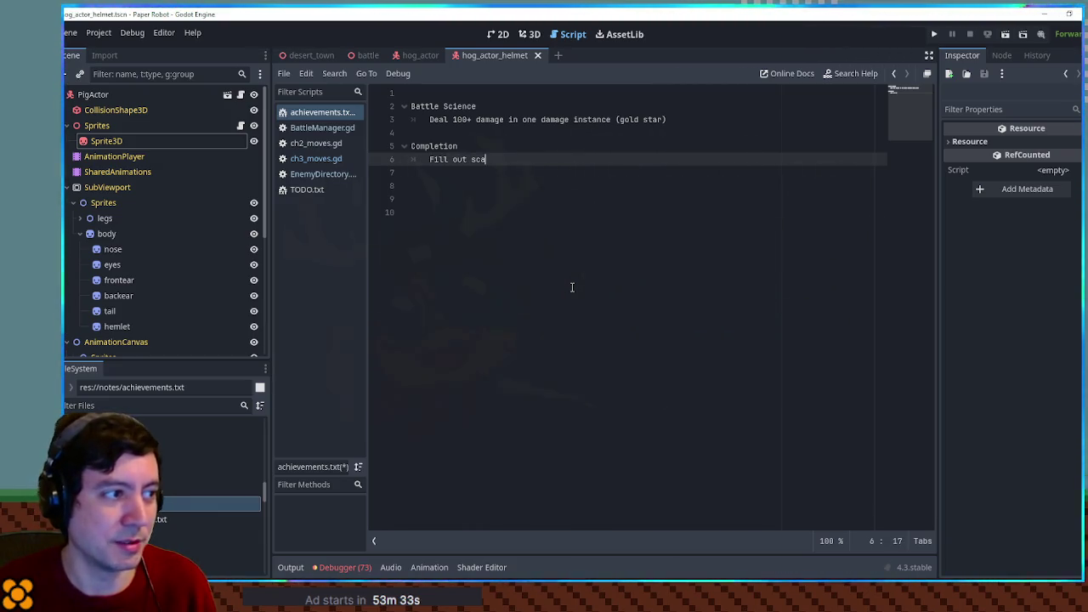
{"action": "type", "text": "base"}
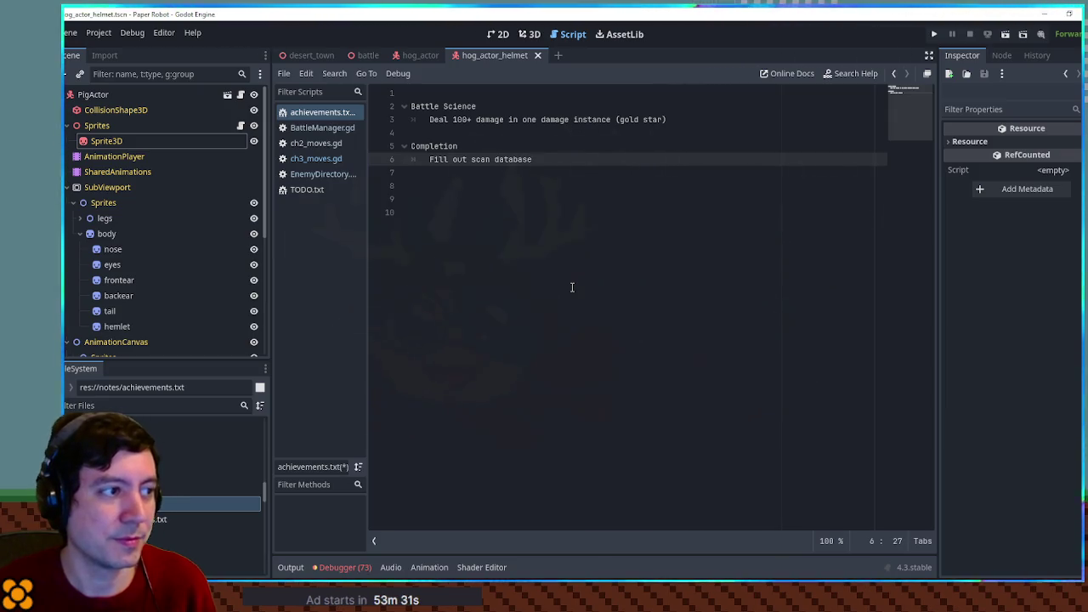
{"action": "key", "text": "Return"}
{"action": "type", "text": "Complete "}
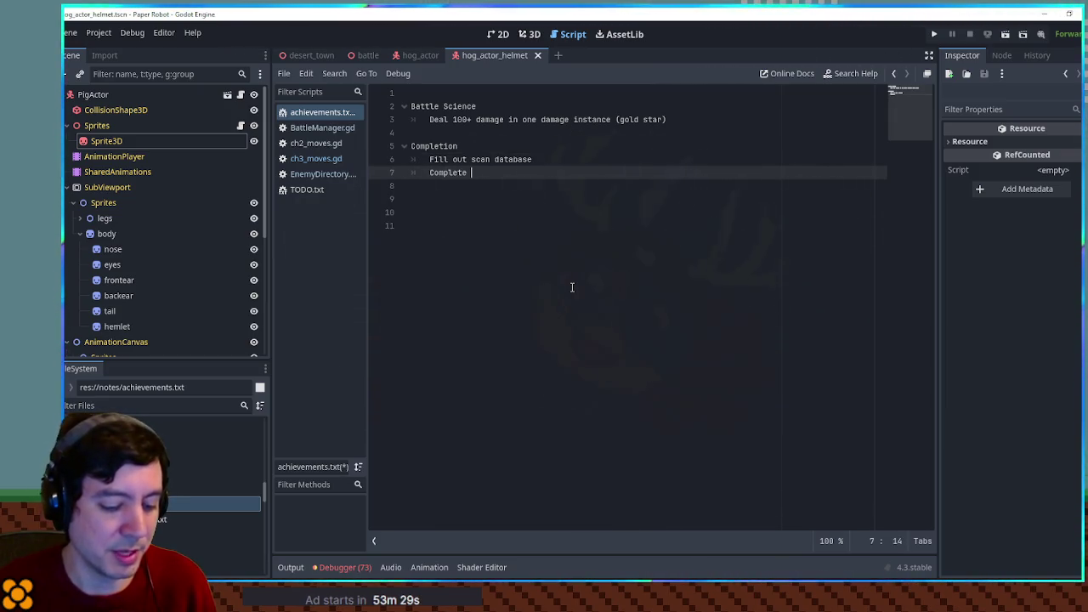
{"action": "type", "text": "music "}
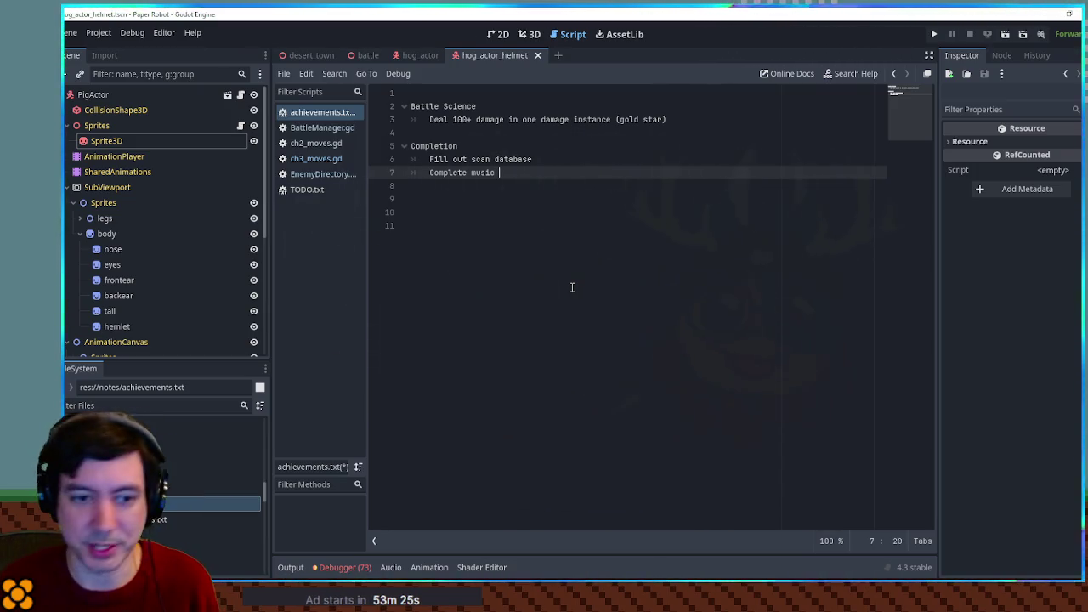
{"action": "type", "text": "collection"}
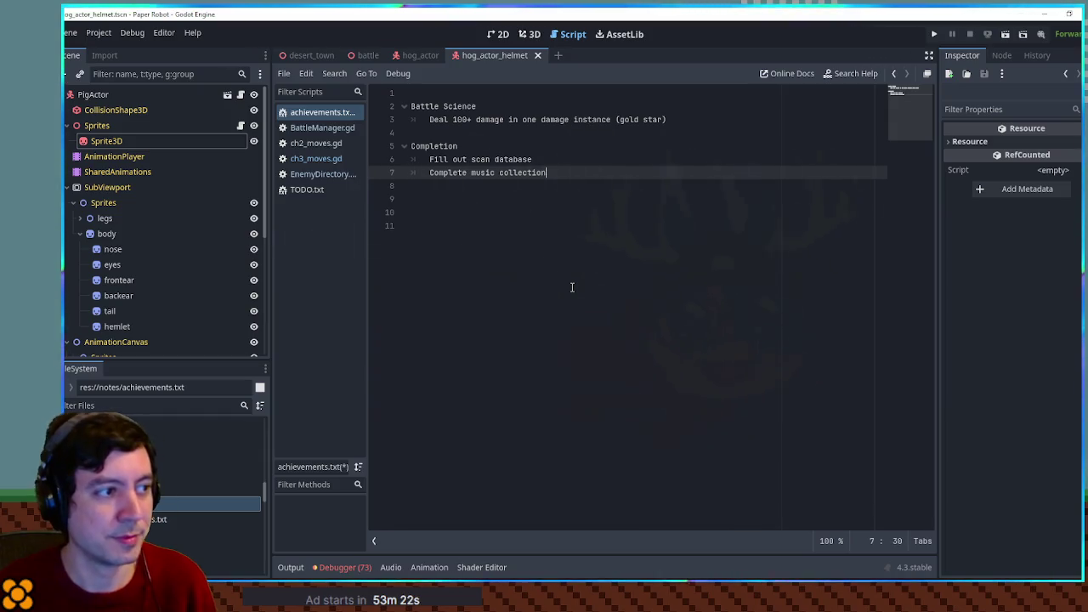
{"action": "key", "text": "Return"}
Step: Insert a 'Progress' heading at the top with an indented blank line beneath it
{"action": "key", "text": "Up"}
{"action": "key", "text": "Up"}
{"action": "key", "text": "Up"}
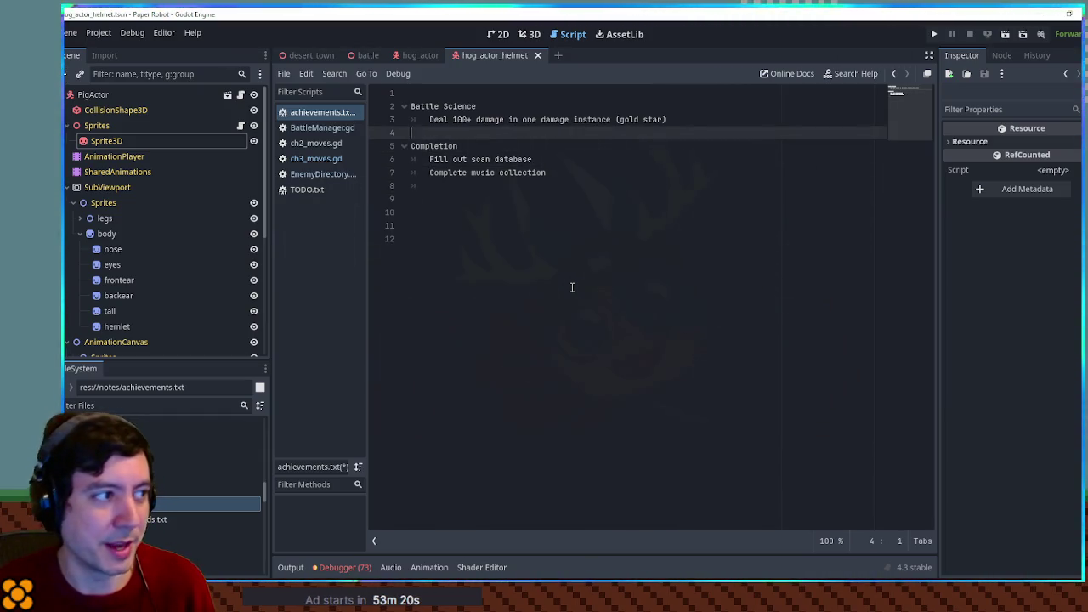
{"action": "key", "text": "Home"}
{"action": "key", "text": "Return"}
{"action": "key", "text": "Return"}
{"action": "key", "text": "Return"}
{"action": "key", "text": "Up"}
{"action": "key", "text": "Up"}
{"action": "key", "text": "Up"}
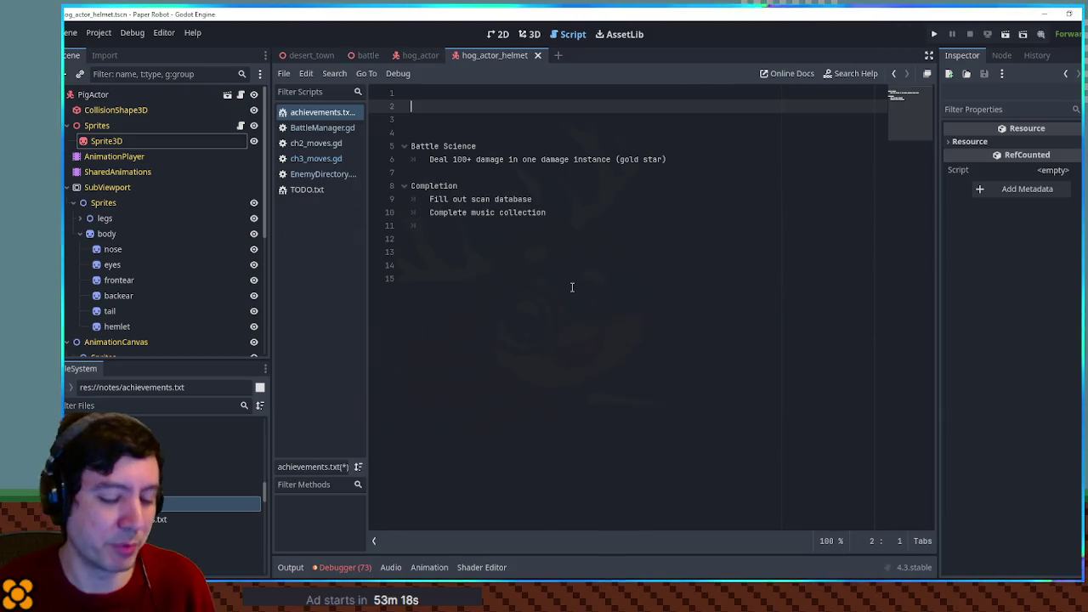
{"action": "type", "text": "Progress"}
{"action": "key", "text": "Return"}
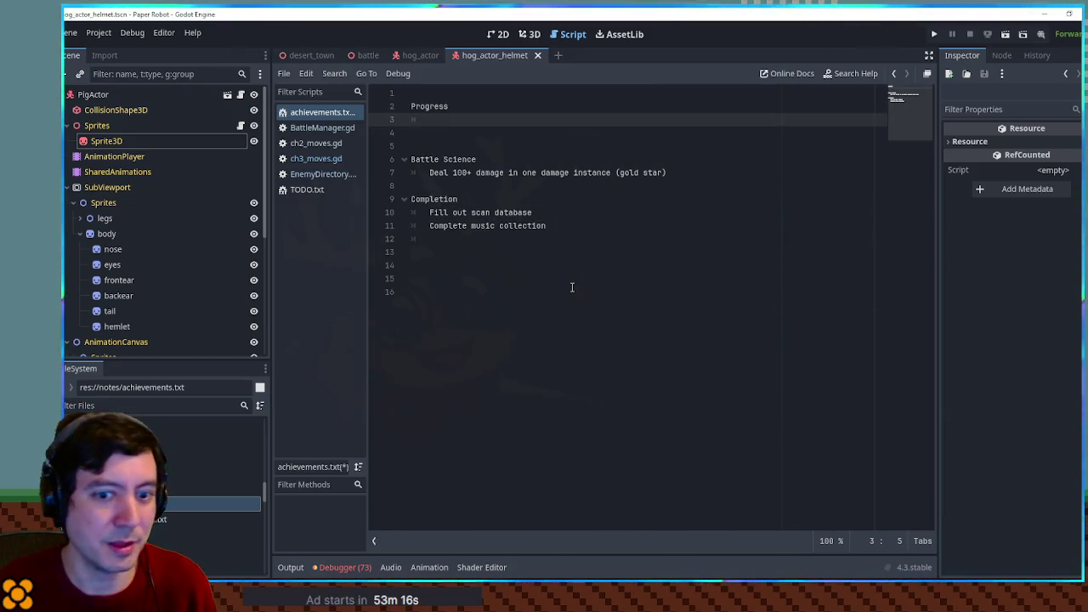
{"action": "key", "text": "Tab"}
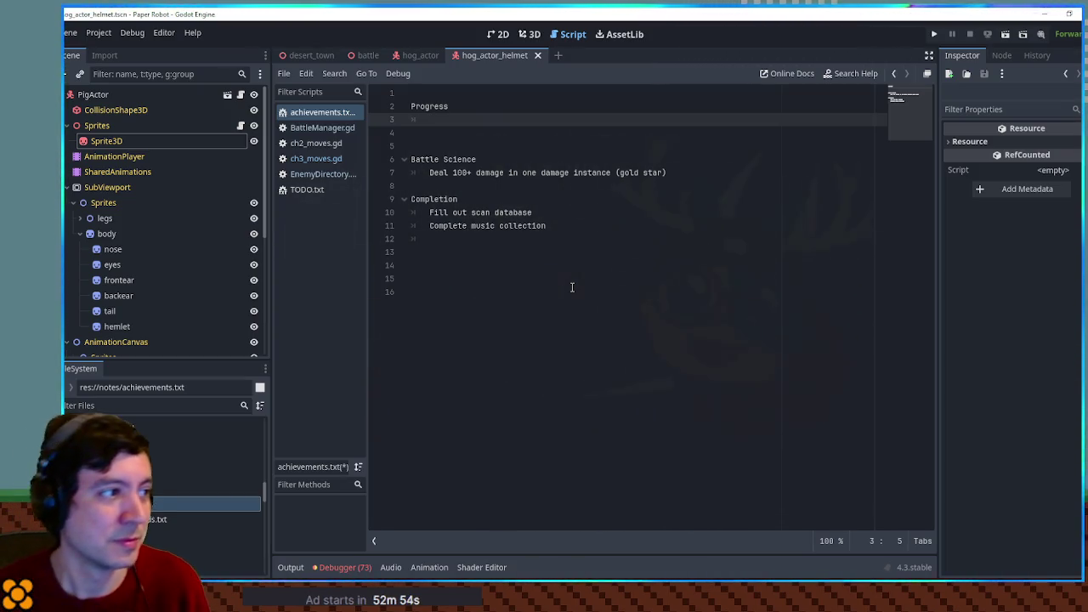
{"action": "key", "text": "Return"}
{"action": "key", "text": "Return"}
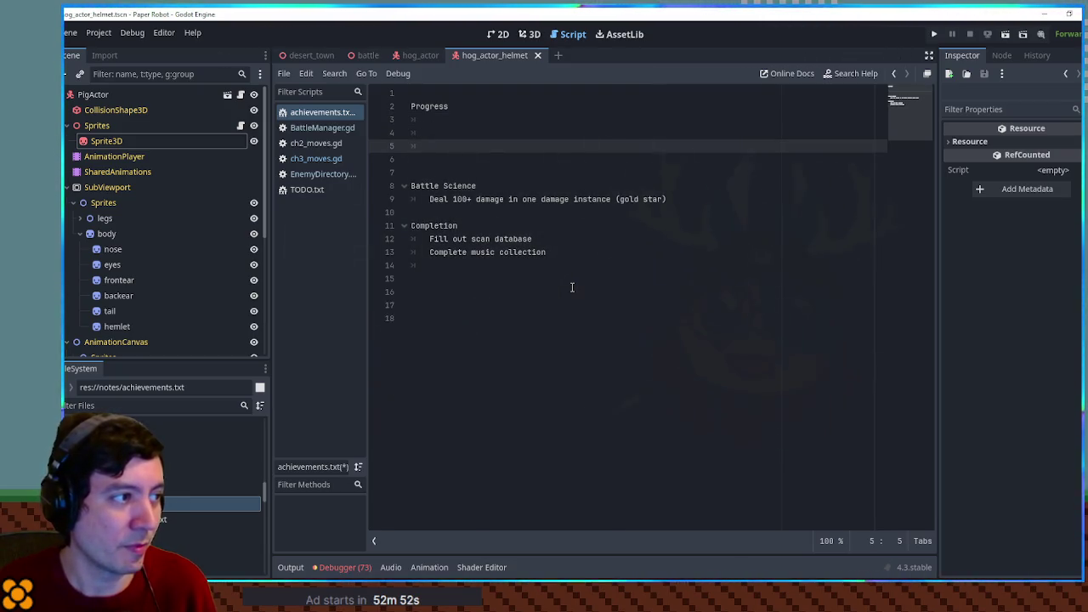
Step: Add a 'Milestone' heading with entries Deal 1000 total damage, Defeat X enemies, Win X battles damageless
{"action": "key", "text": "BackSpace"}
{"action": "type", "text": "Mile"}
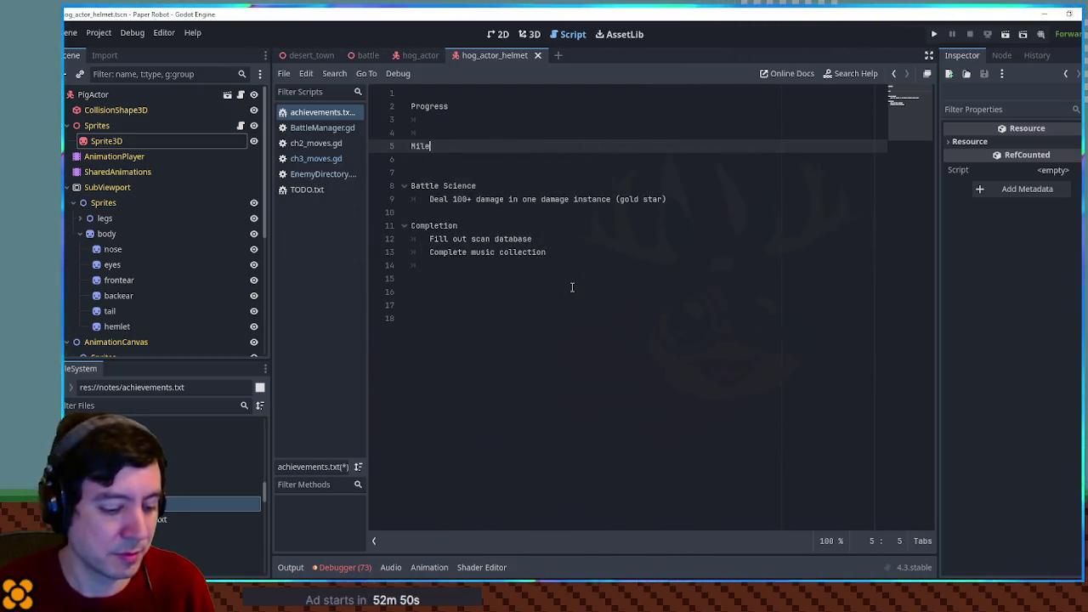
{"action": "type", "text": "stone"}
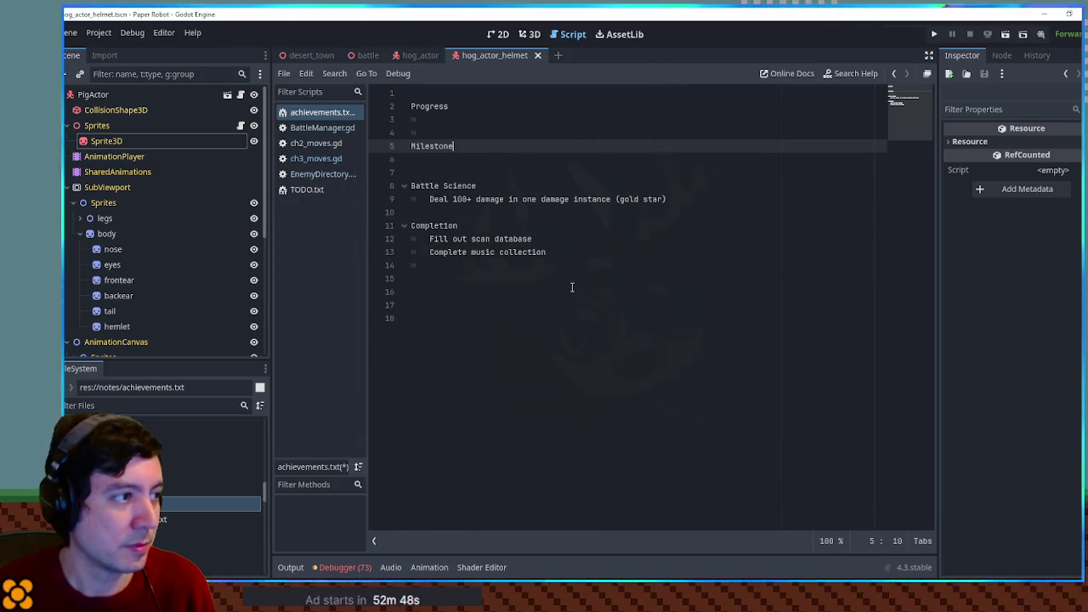
{"action": "key", "text": "Return"}
{"action": "key", "text": "Tab"}
{"action": "type", "text": "Deal 1000"}
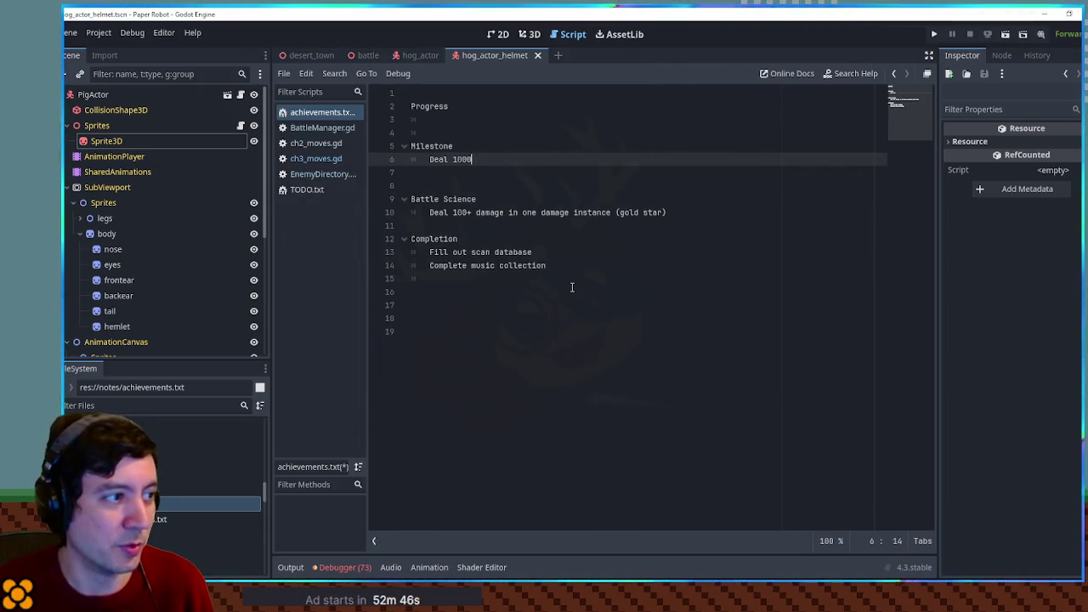
{"action": "type", "text": " total damage"}
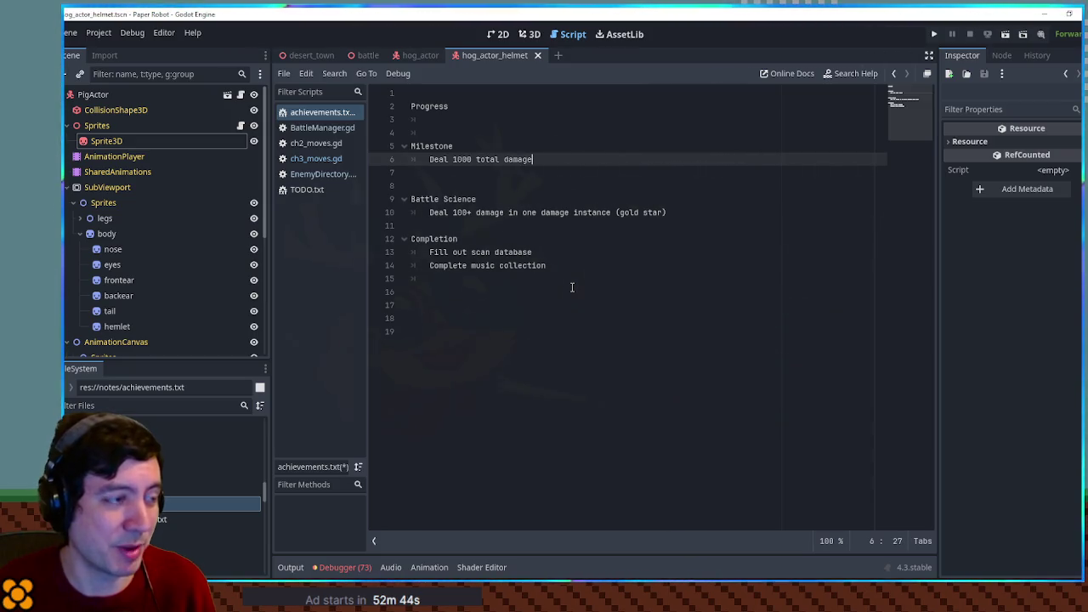
{"action": "key", "text": "Return"}
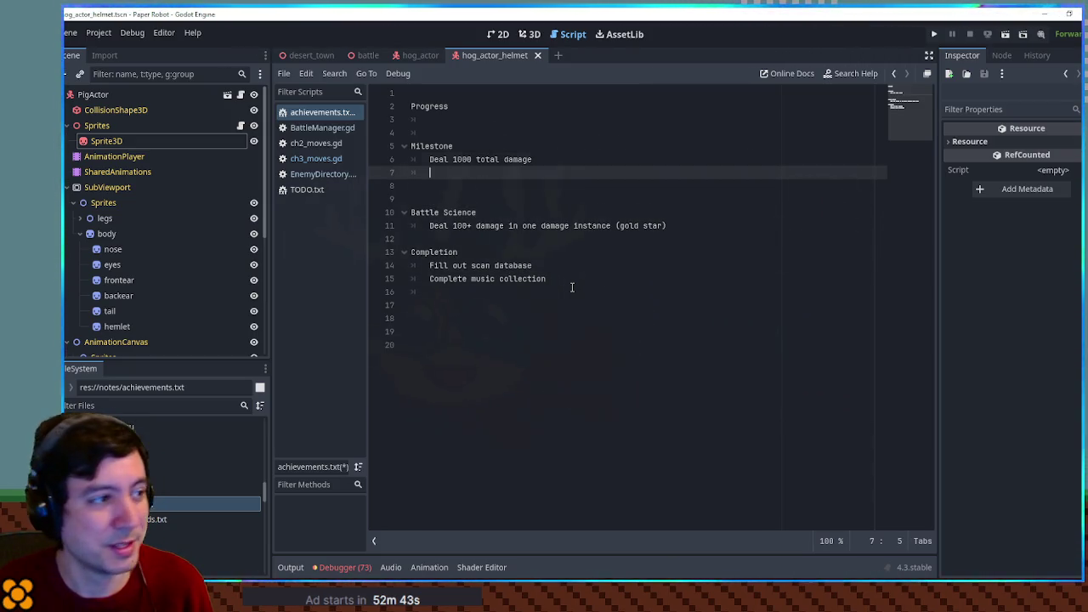
{"action": "type", "text": "Defeat X ene"}
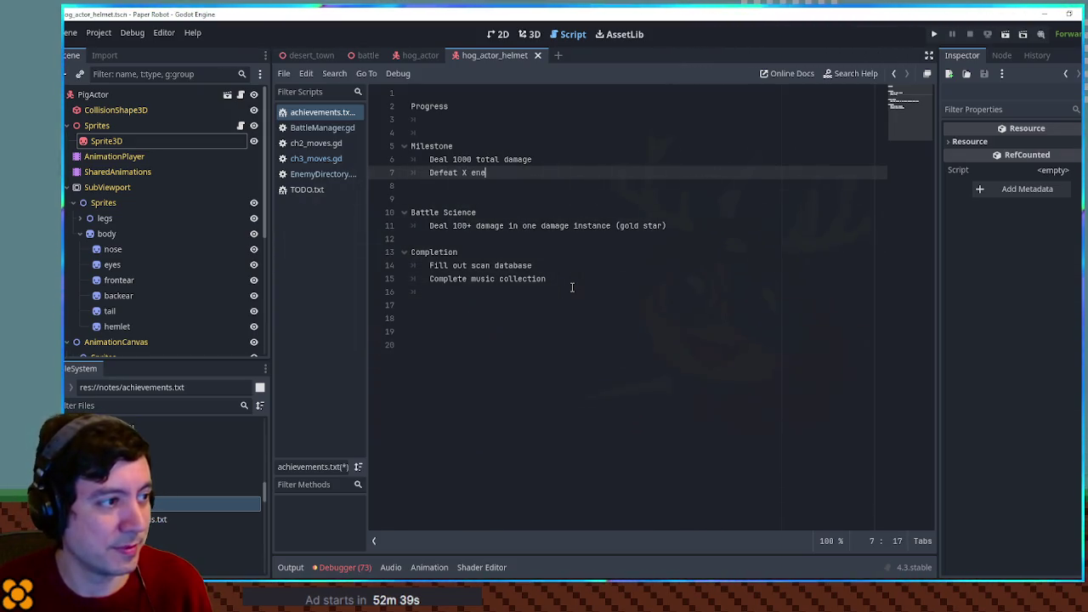
{"action": "type", "text": "mies"}
{"action": "key", "text": "Return"}
{"action": "type", "text": "Win X battles"}
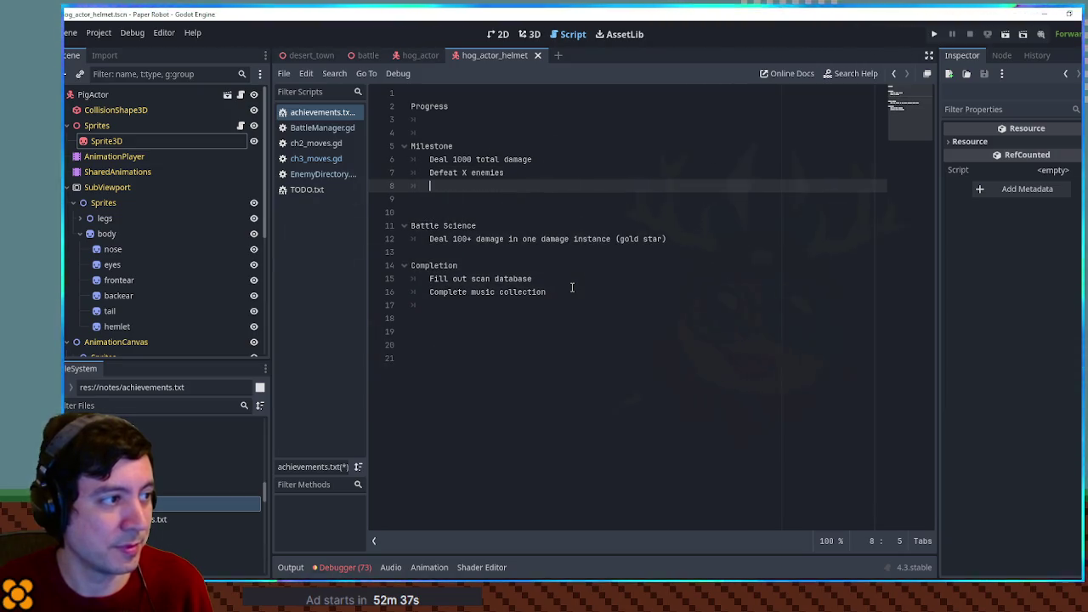
{"action": "type", "text": " damageless"}
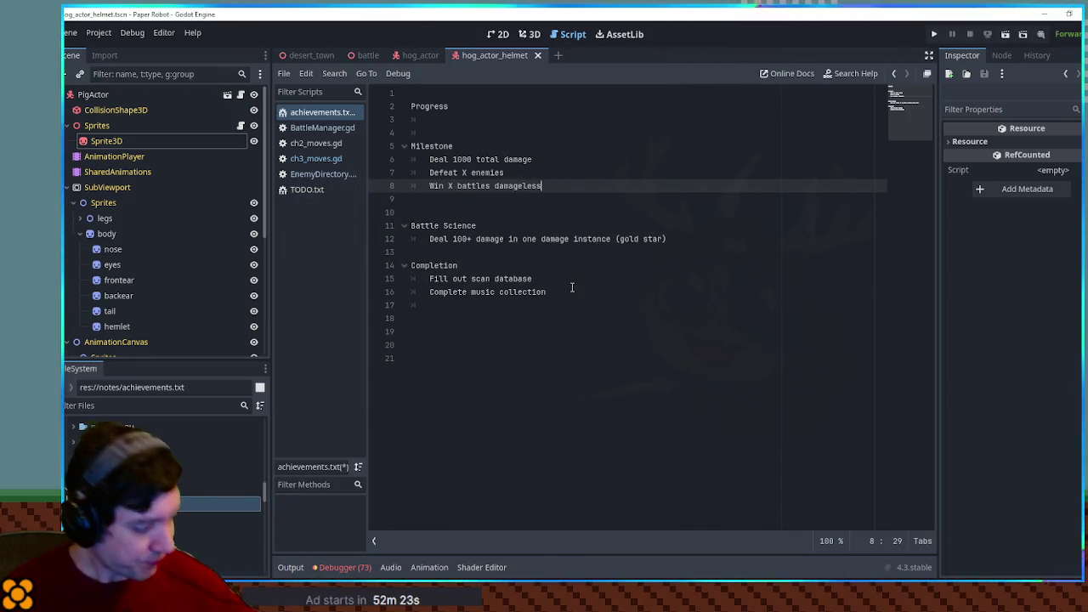
{"action": "key", "text": "Up"}
{"action": "key", "text": "Up"}
{"action": "key", "text": "Up"}
{"action": "key", "text": "Up"}
{"action": "key", "text": "Up"}
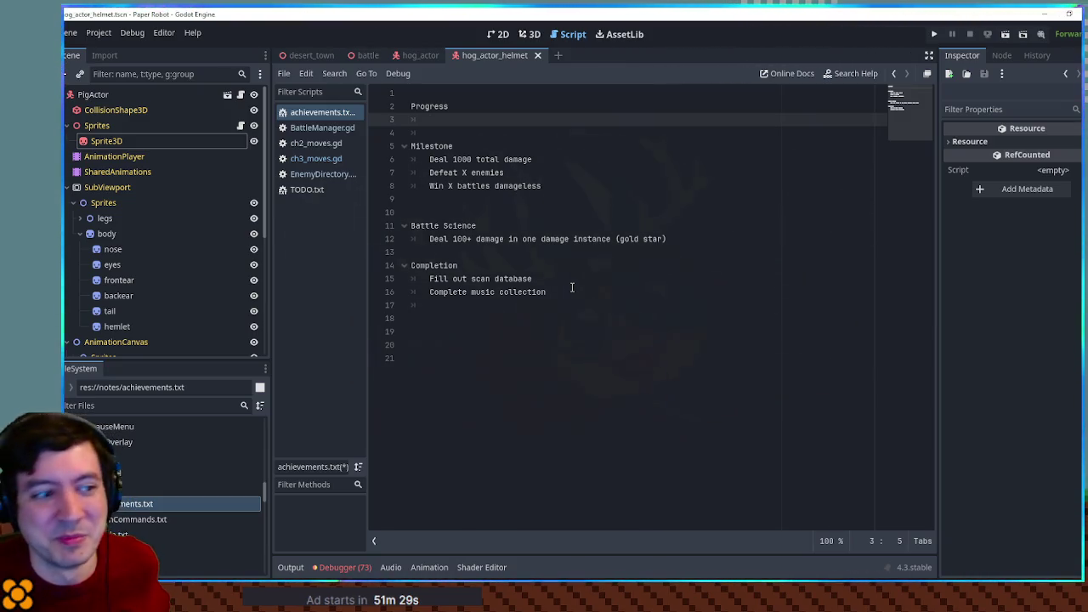
Step: Enter '8 Chapter completions' as the first goal under the Progress heading
{"action": "type", "text": "C"}
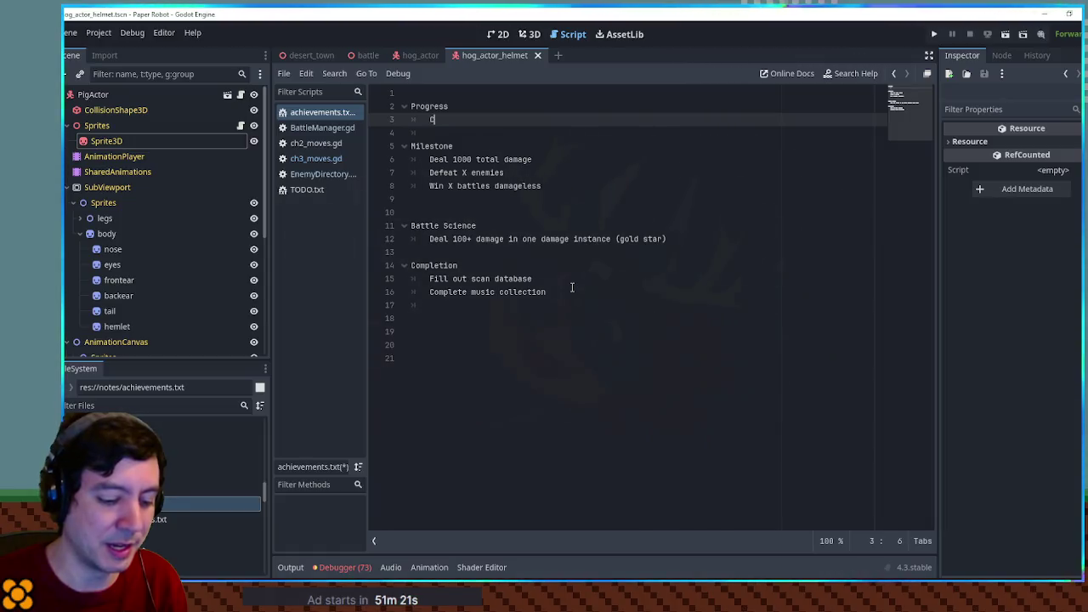
{"action": "type", "text": "hapter completions"}
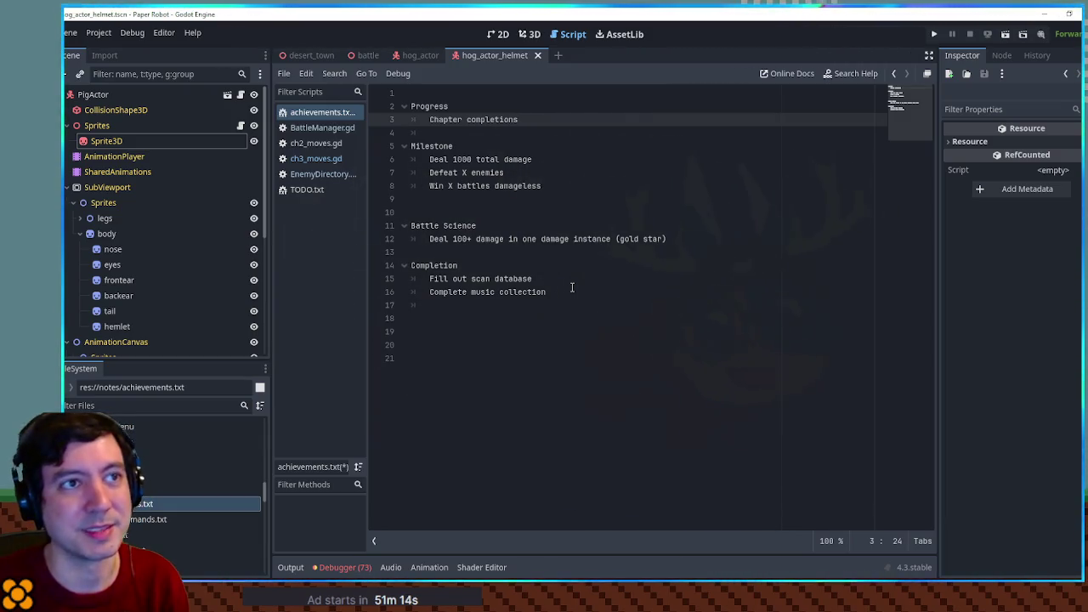
{"action": "key", "text": "Home"}
{"action": "type", "text": "8"}
{"action": "key", "text": "Down"}
{"action": "key", "text": "Down"}
{"action": "key", "text": "Down"}
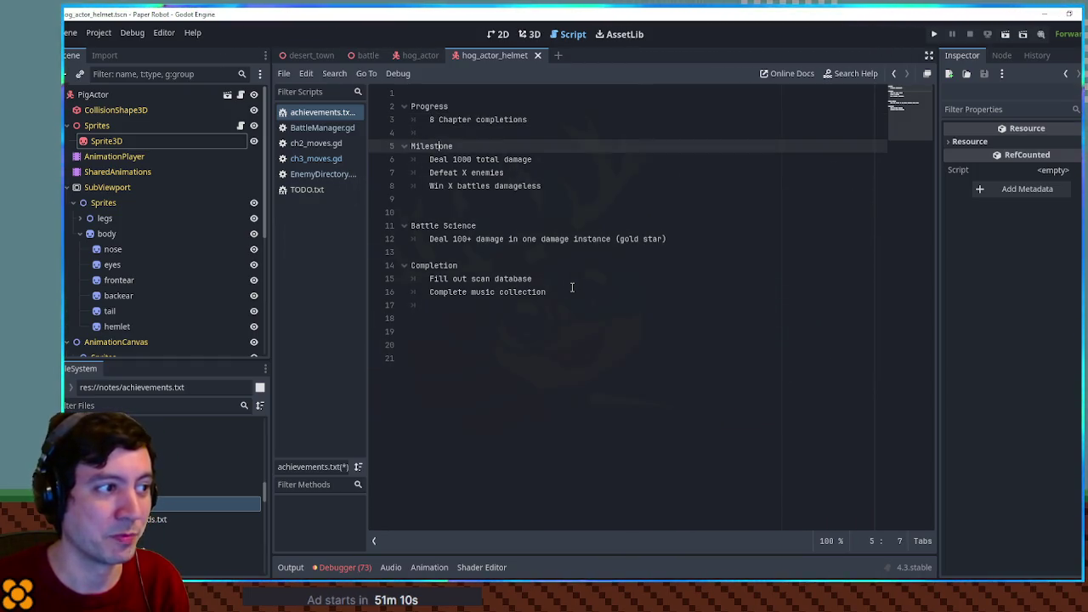
{"action": "key", "text": "Down"}
{"action": "key", "text": "Down"}
{"action": "key", "text": "Down"}
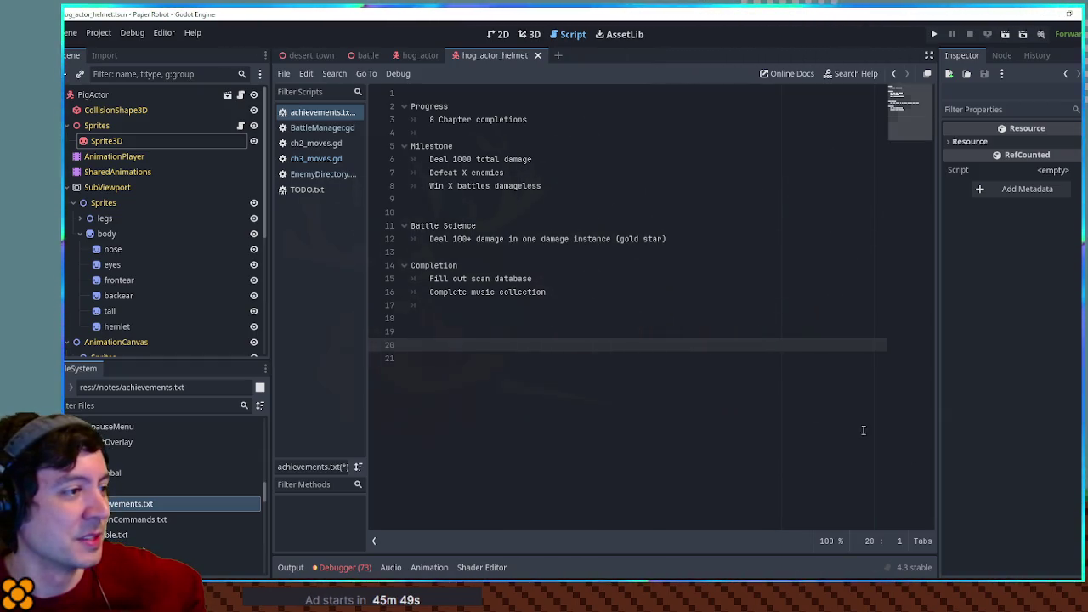
{"action": "left_click", "coordinate": [456, 217]}
{"action": "key", "text": "Up"}
{"action": "key", "text": "Up"}
{"action": "key", "text": "Up"}
{"action": "key", "text": "Right"}
{"action": "key", "text": "Delete"}
{"action": "key", "text": "Delete"}
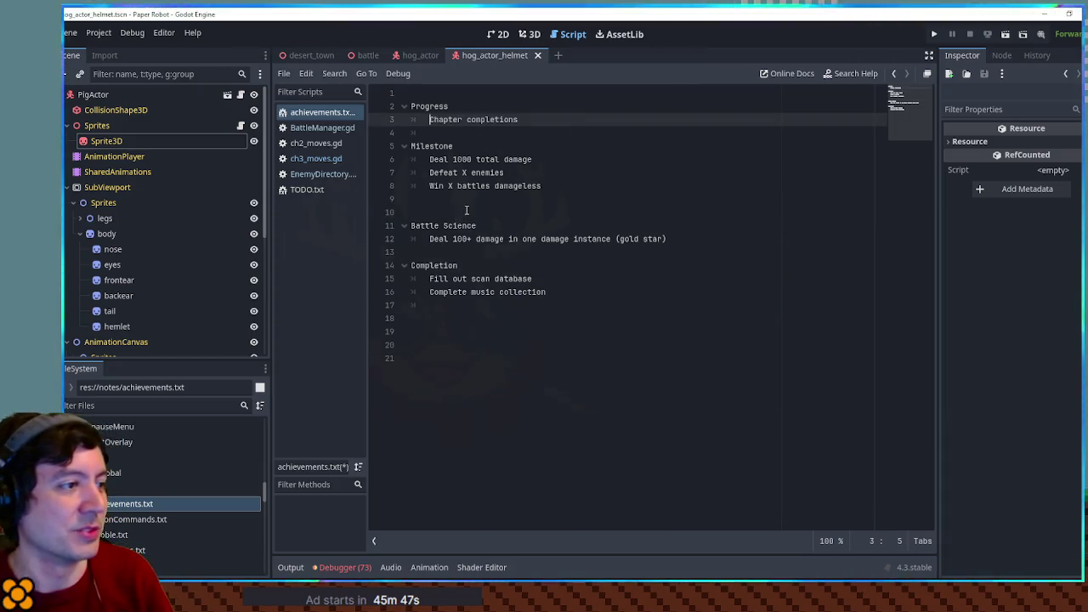
{"action": "type", "text": "8"}
{"action": "left_click", "coordinate": [459, 213]}
{"action": "key", "text": "BackSpace"}
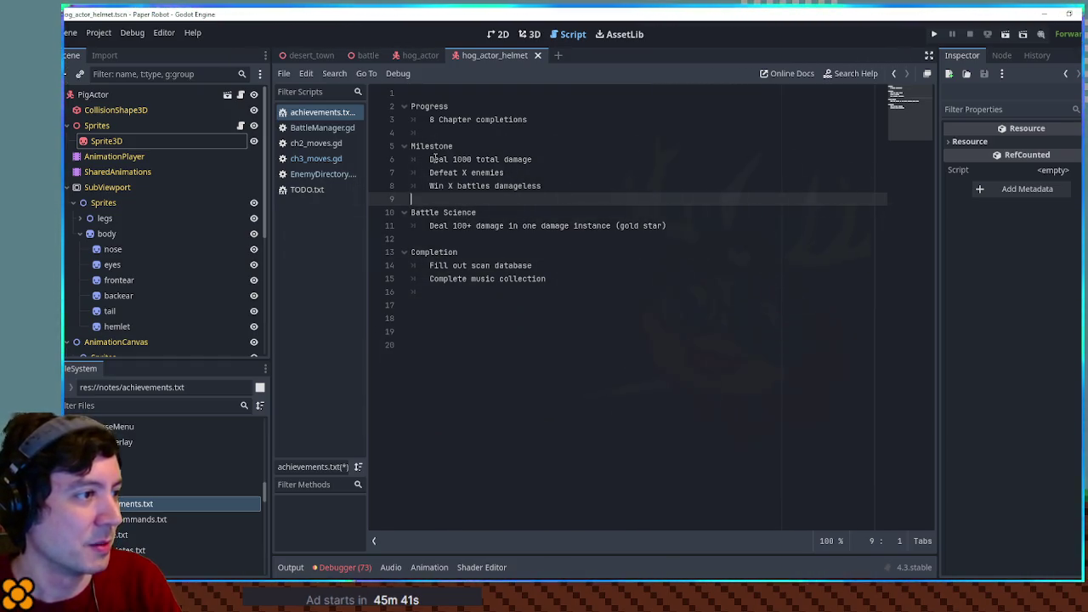
{"action": "left_click_drag", "start_coordinate": [429, 159], "coordinate": [500, 186]}
{"action": "left_click", "coordinate": [499, 186]}
{"action": "double_click", "coordinate": [461, 159]}
{"action": "type", "text": "X"}
{"action": "left_click", "coordinate": [567, 185]}
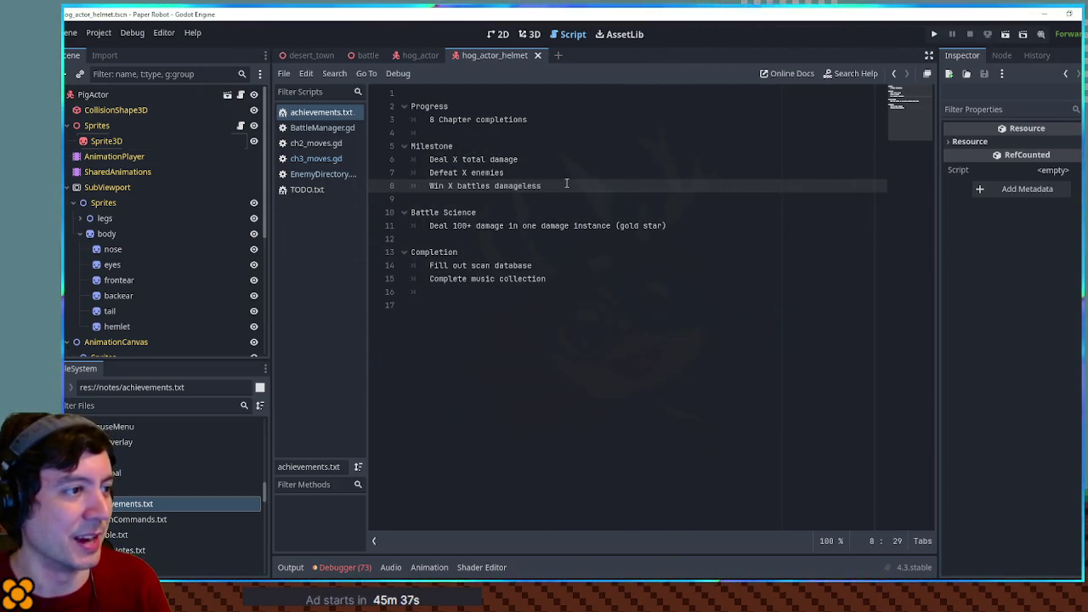
{"action": "key", "text": "ctrl+s"}
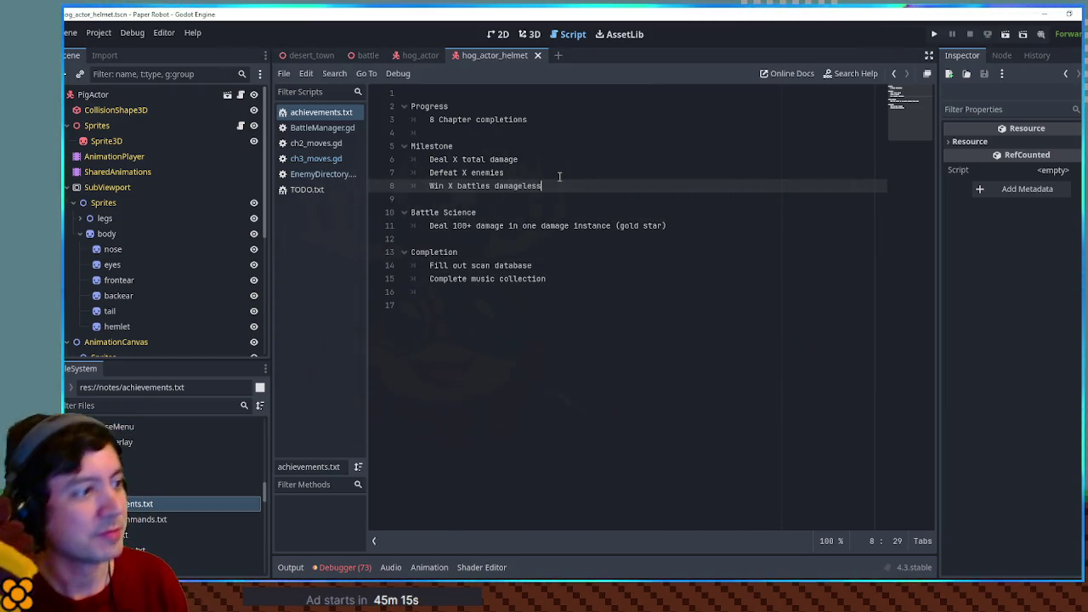
{"action": "mouse_move", "coordinate": [430, 226]}
{"action": "left_mouse_down"}
{"action": "mouse_move", "coordinate": [689, 221]}
{"action": "mouse_move", "coordinate": [447, 211]}
{"action": "mouse_move", "coordinate": [429, 226]}
{"action": "mouse_move", "coordinate": [677, 224]}
{"action": "left_mouse_up"}
{"action": "left_click", "coordinate": [430, 226]}
{"action": "left_click", "coordinate": [677, 224]}
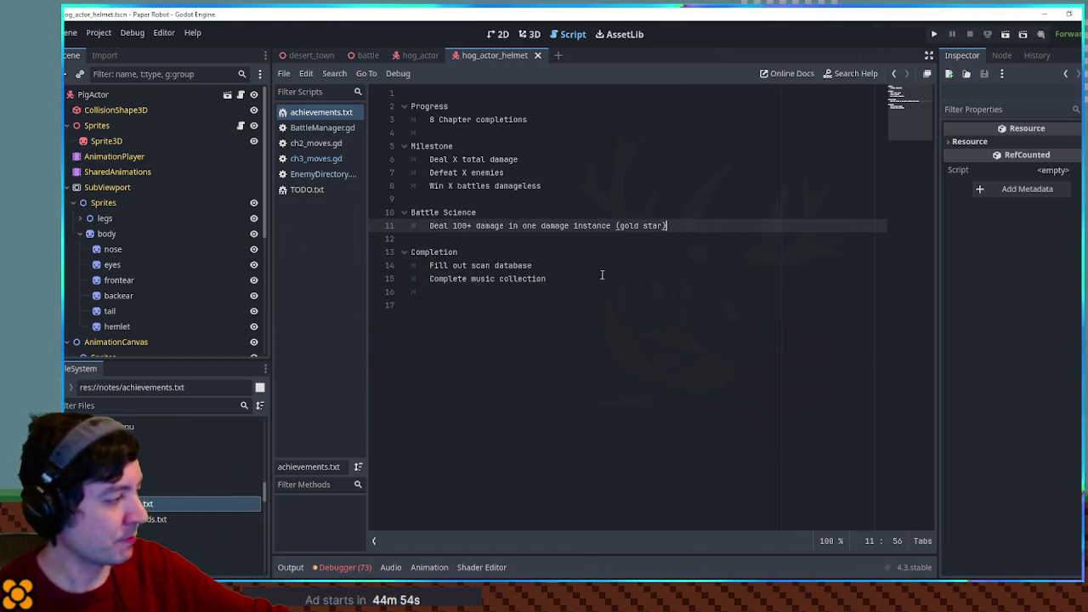
{"action": "key", "text": "Down"}
{"action": "key", "text": "Down"}
{"action": "key", "text": "Down"}
{"action": "key", "text": "Home"}
{"action": "key", "text": "shift+Down"}
{"action": "key", "text": "shift+Down"}
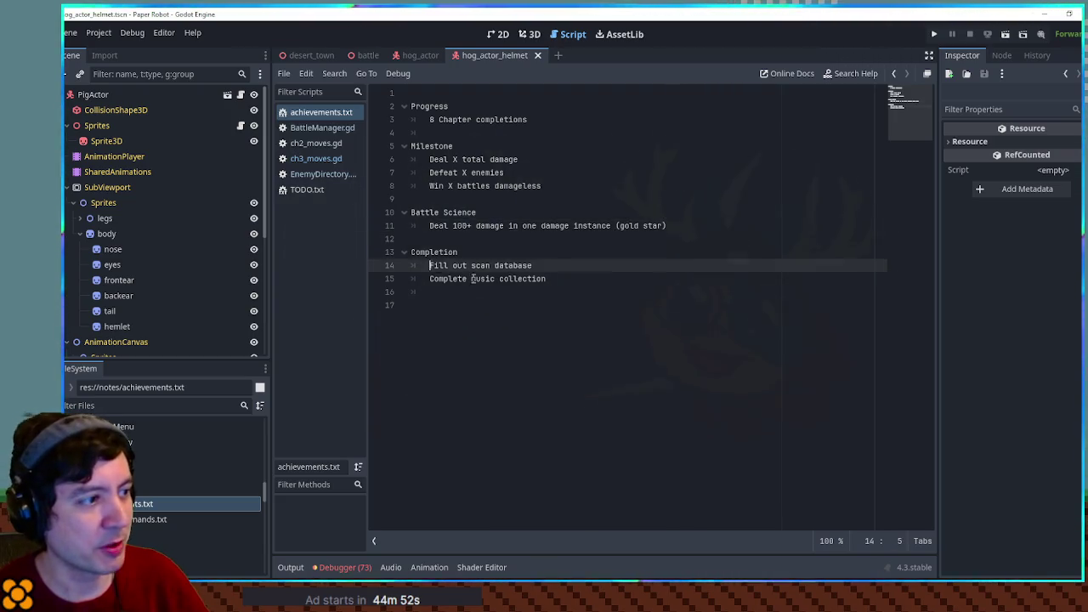
{"action": "left_click", "coordinate": [596, 288]}
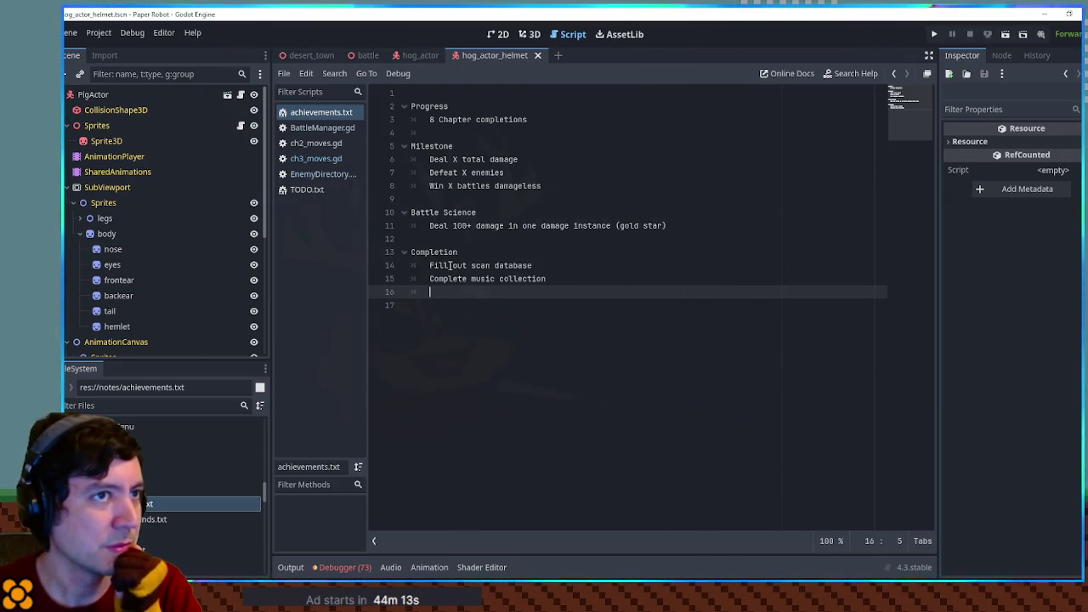
{"action": "left_click", "coordinate": [681, 246]}
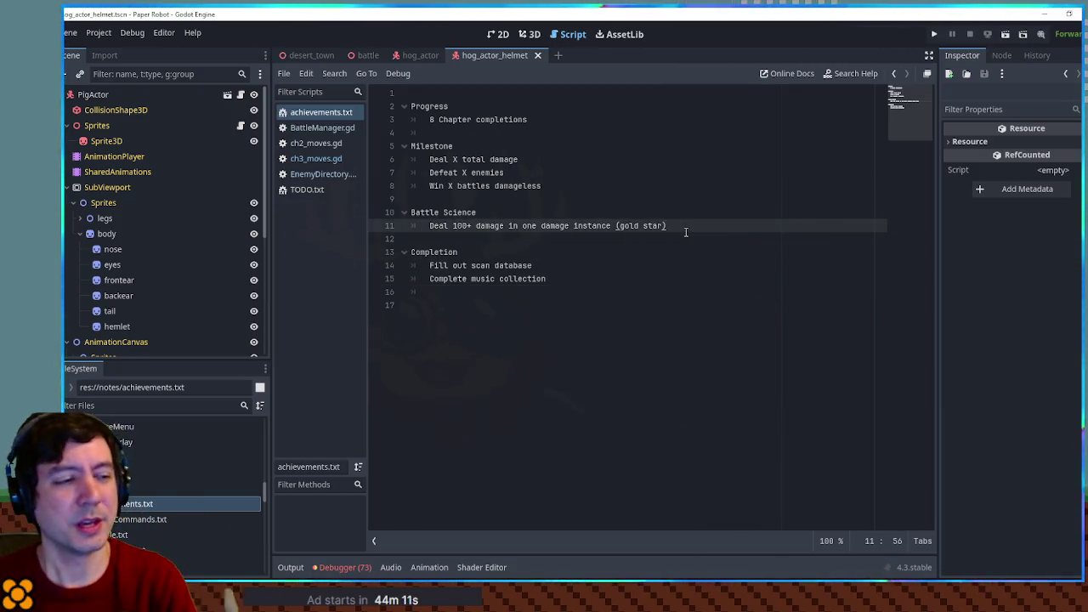
{"action": "key", "text": "Return"}
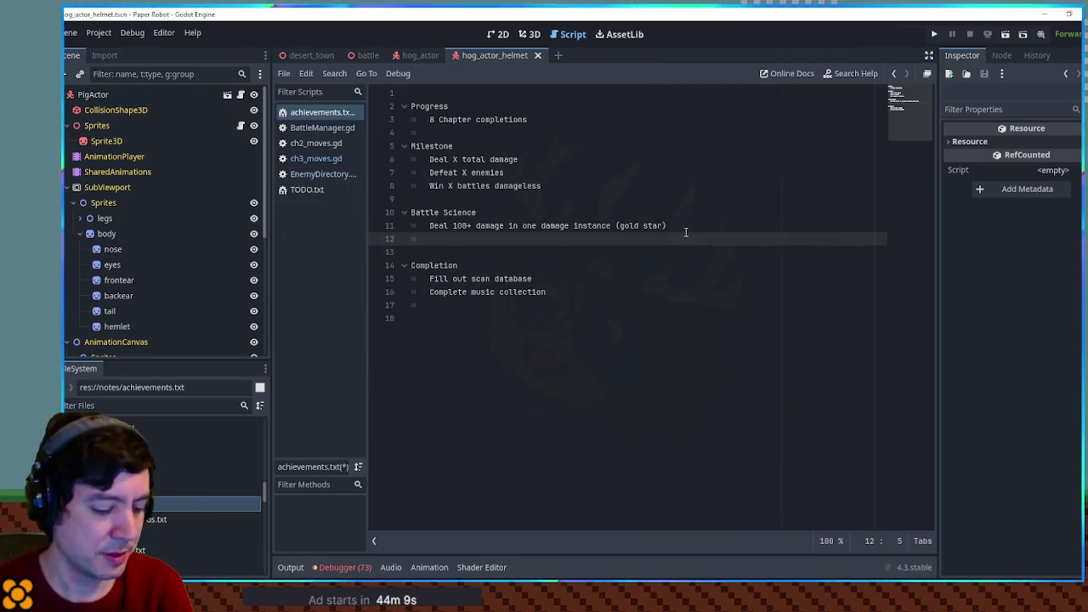
Step: Add 'Win a battle with 1 HP remaining' as a second Battle Science goal
{"action": "type", "text": "Win a battle with "}
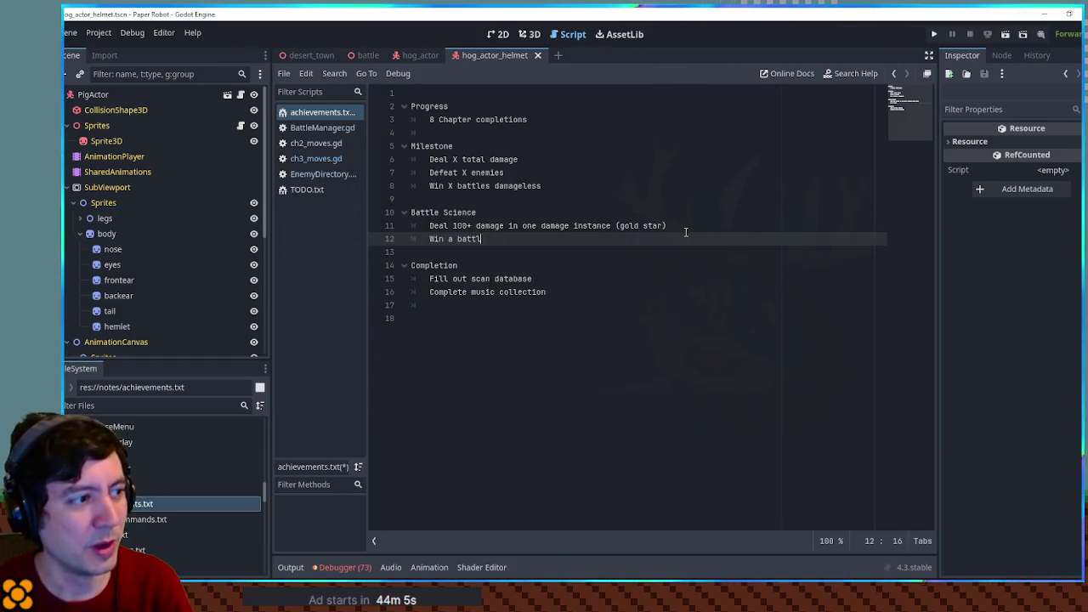
{"action": "type", "text": "1 HP remaining"}
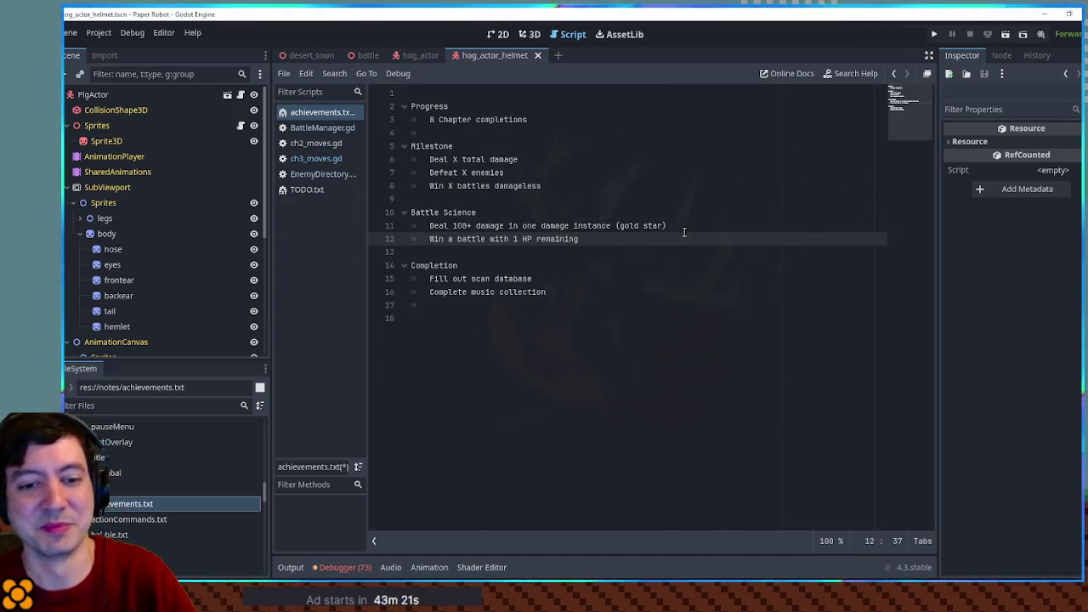
{"action": "left_click", "coordinate": [596, 302]}
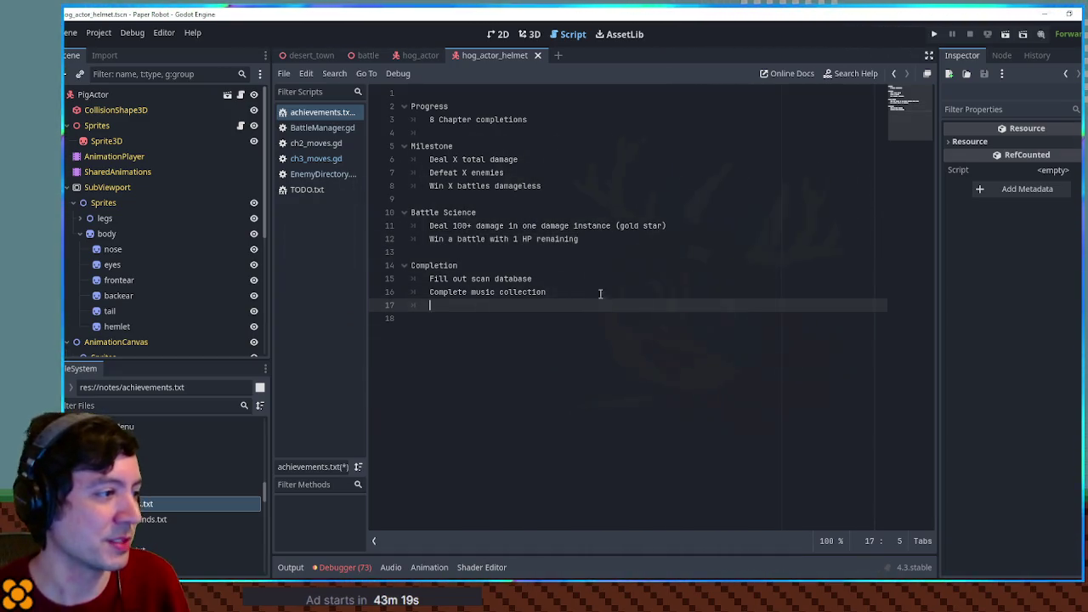
Step: Add an unindented 'Secret Bosses' heading at the end, then run the battle scene with F6
{"action": "key", "text": "Return"}
{"action": "key", "text": "BackSpace"}
{"action": "type", "text": "Sec"}
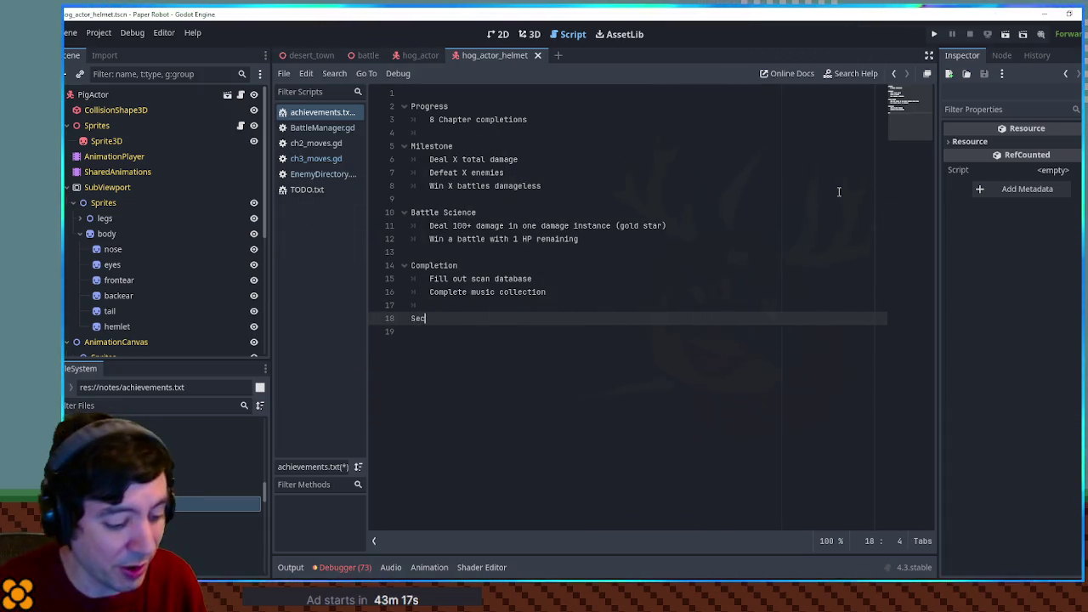
{"action": "type", "text": "ret Bosses"}
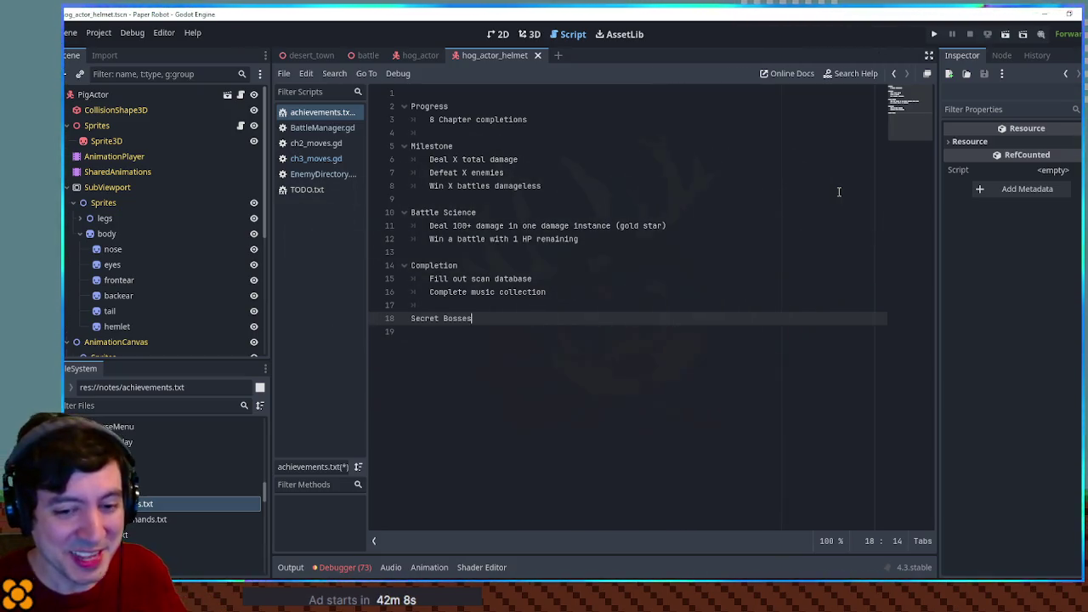
{"action": "left_click", "coordinate": [362, 55]}
{"action": "key", "text": "F6"}
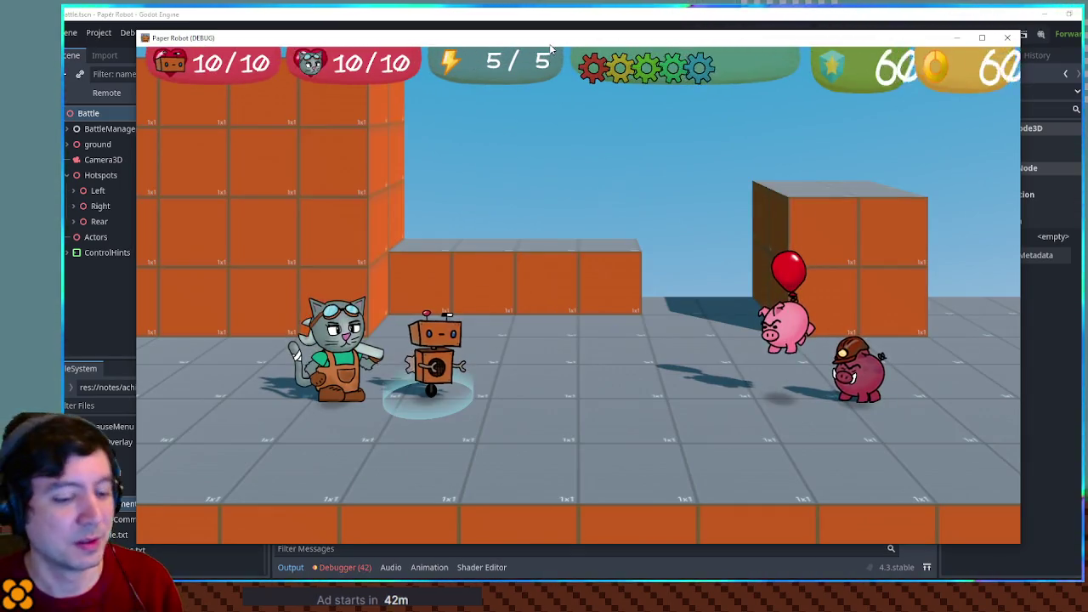
Step: Open the in-game Custom Battle setup and set enemy slots 1 and 2 to Doopu
{"action": "key", "text": "F1"}
{"action": "left_click", "coordinate": [469, 85]}
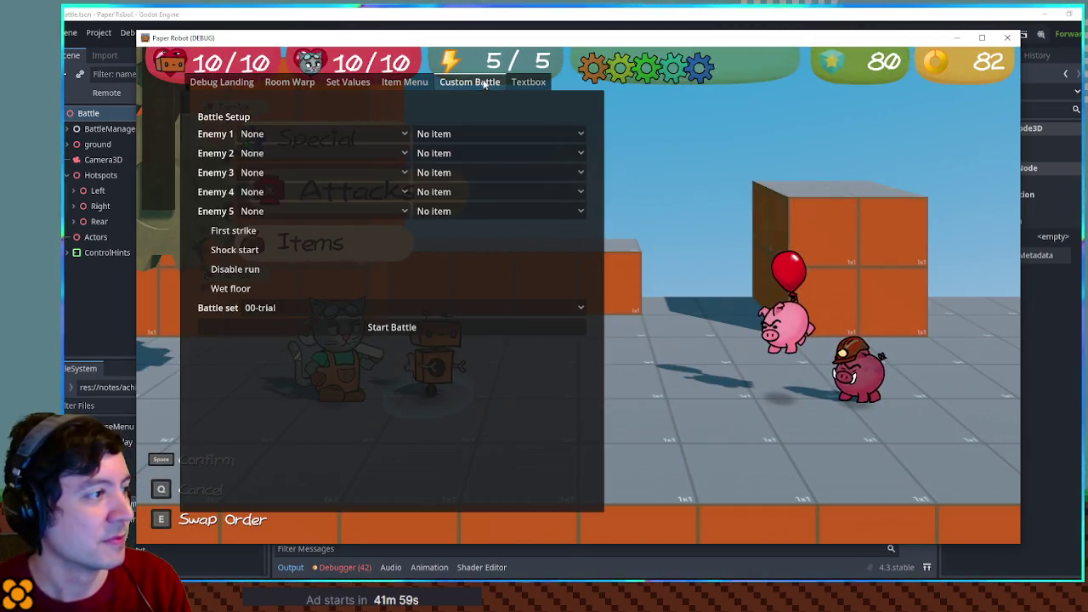
{"action": "left_click", "coordinate": [269, 152]}
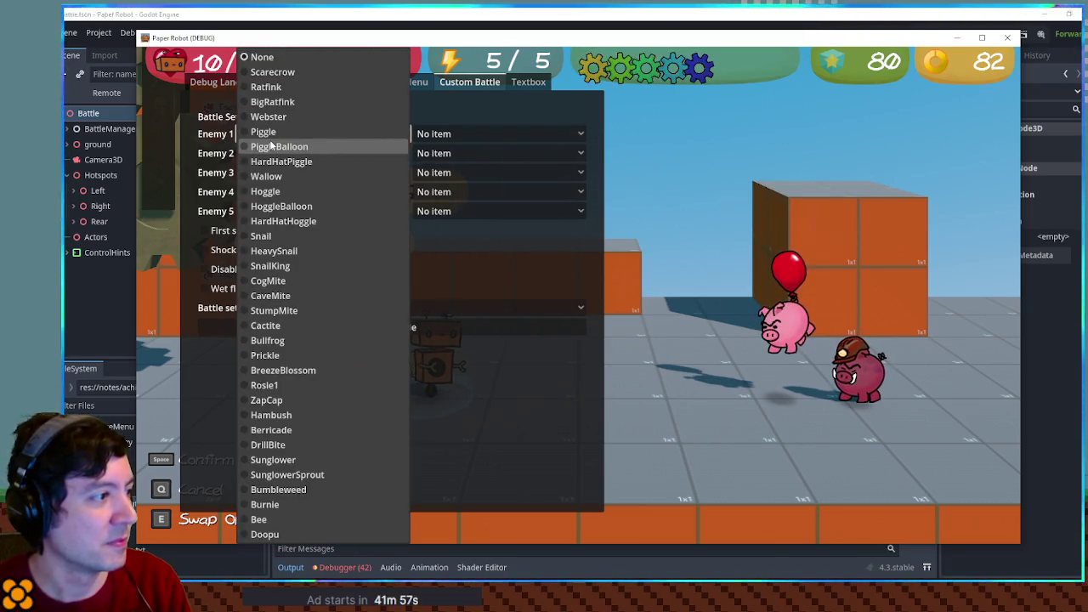
{"action": "left_click", "coordinate": [265, 534]}
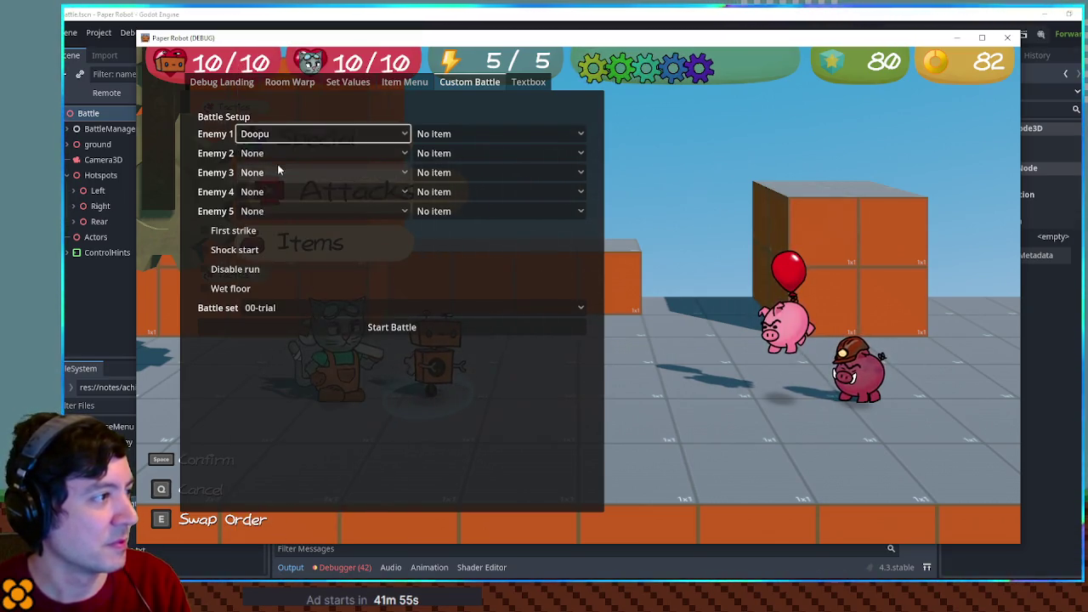
{"action": "left_click", "coordinate": [274, 154]}
{"action": "left_click", "coordinate": [269, 534]}
Step: Set enemy slots 3 to 5 to Doopu and choose the 02-tree-climb battle set
{"action": "left_click", "coordinate": [297, 174]}
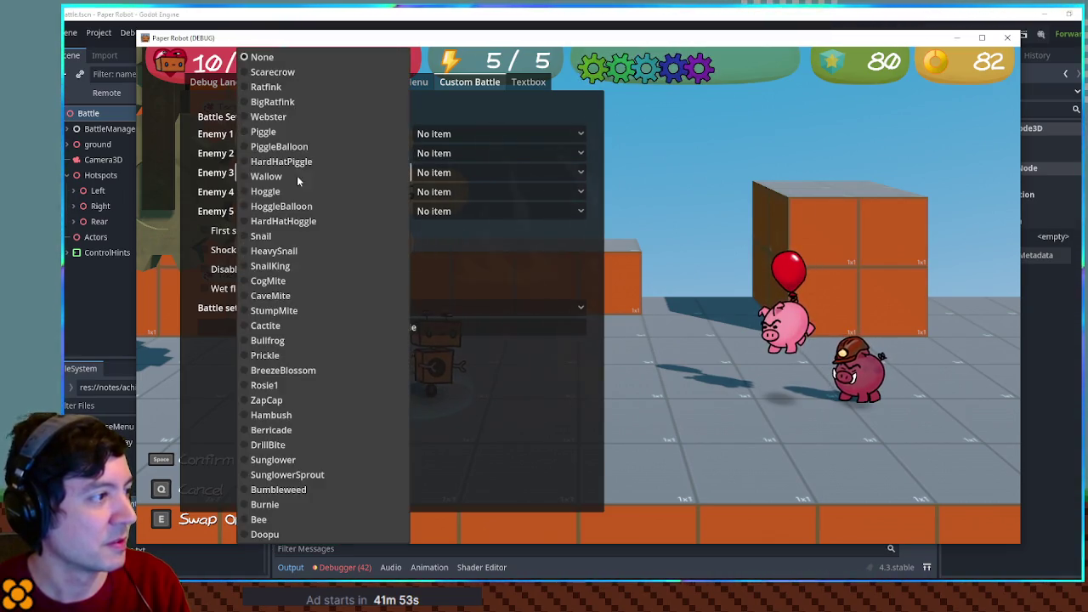
{"action": "left_click", "coordinate": [308, 531]}
{"action": "left_click", "coordinate": [278, 192]}
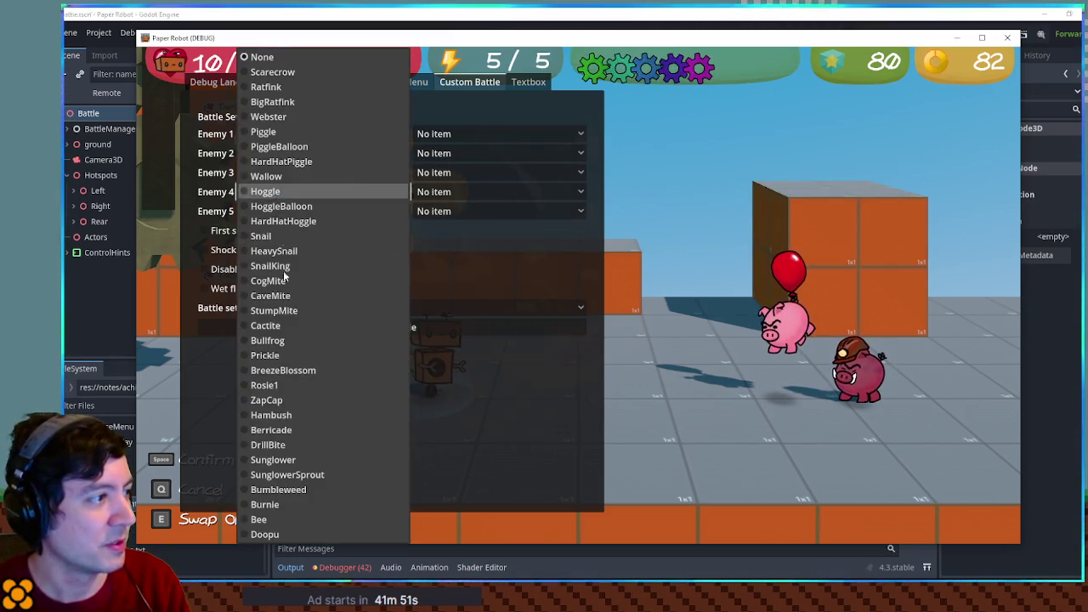
{"action": "left_click", "coordinate": [310, 532]}
{"action": "left_click", "coordinate": [281, 211]}
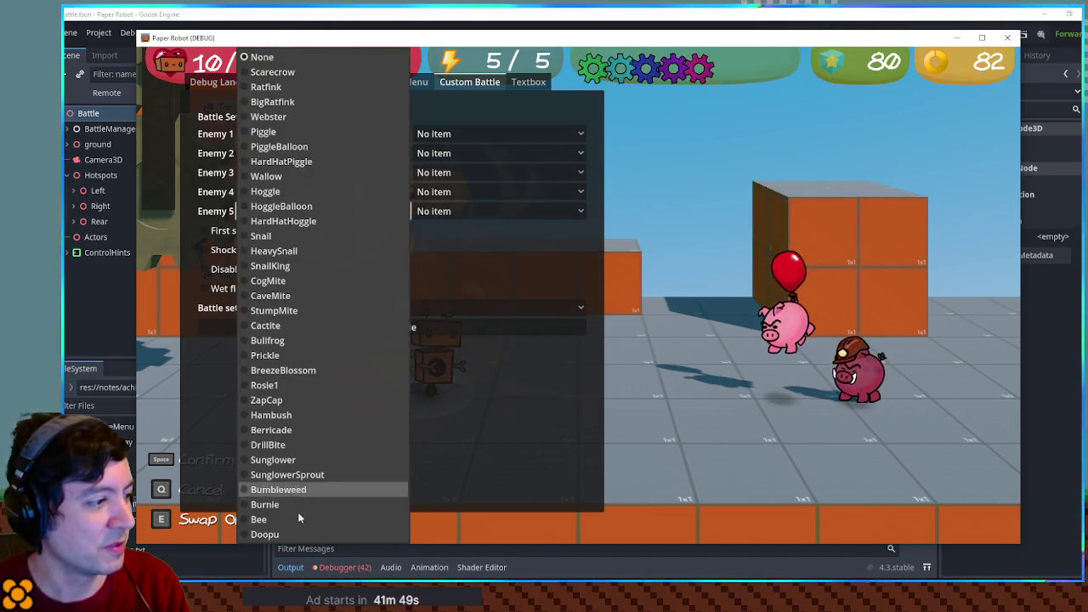
{"action": "left_click", "coordinate": [300, 536]}
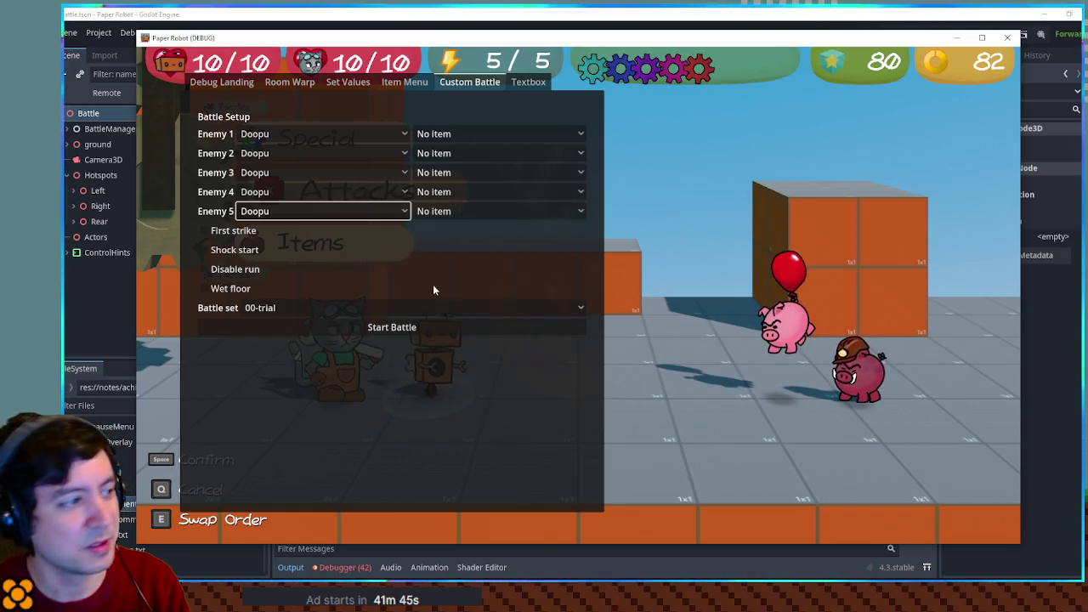
{"action": "left_click", "coordinate": [383, 308]}
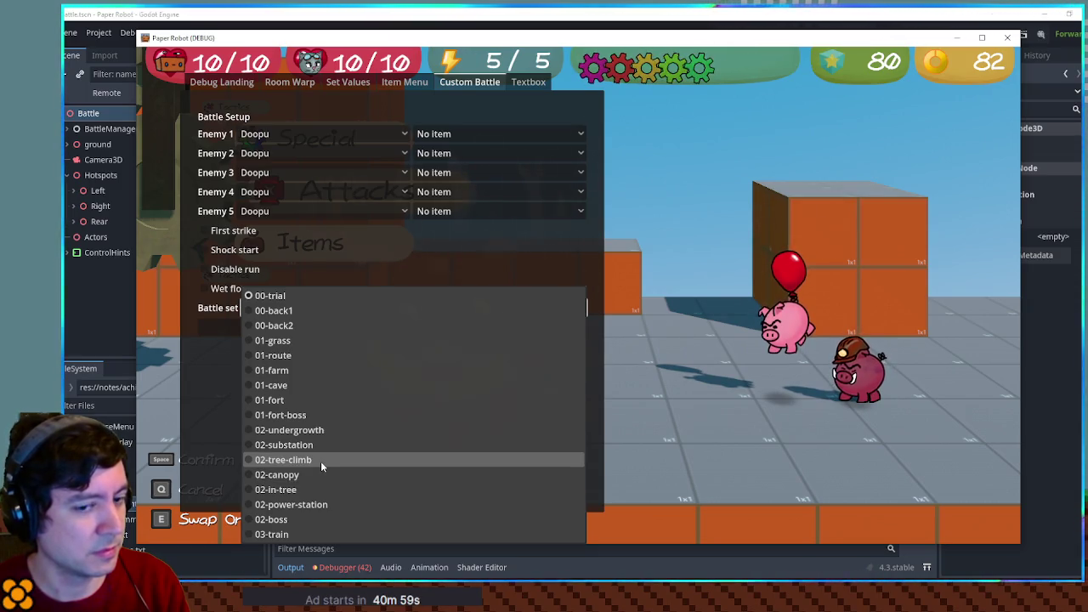
{"action": "left_click", "coordinate": [321, 461]}
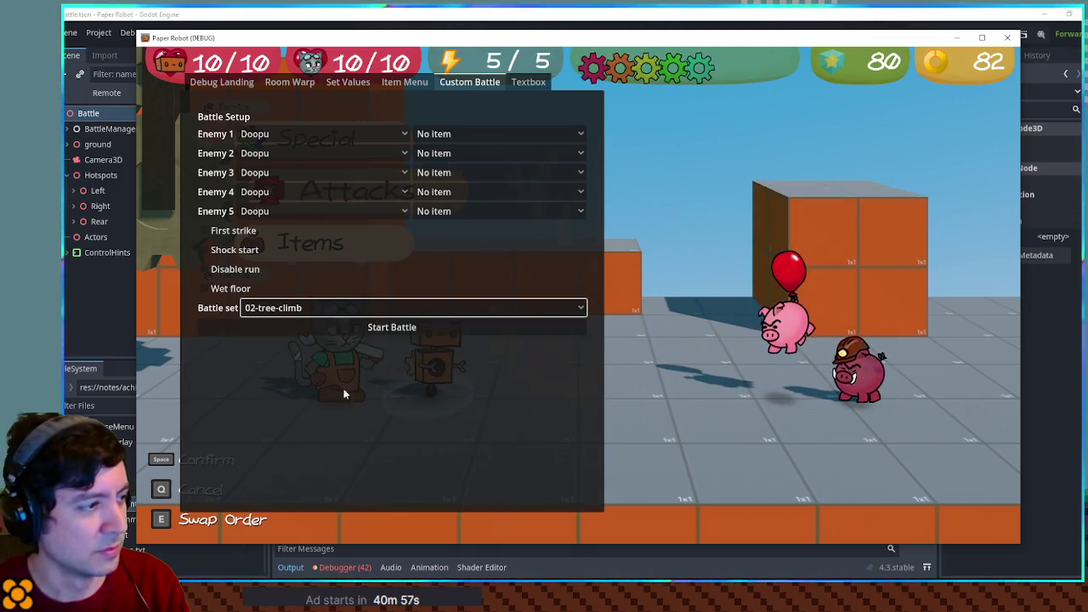
Step: Start the custom battle, then restart it on the 01-route battle set against five Doopu
{"action": "left_click", "coordinate": [360, 329]}
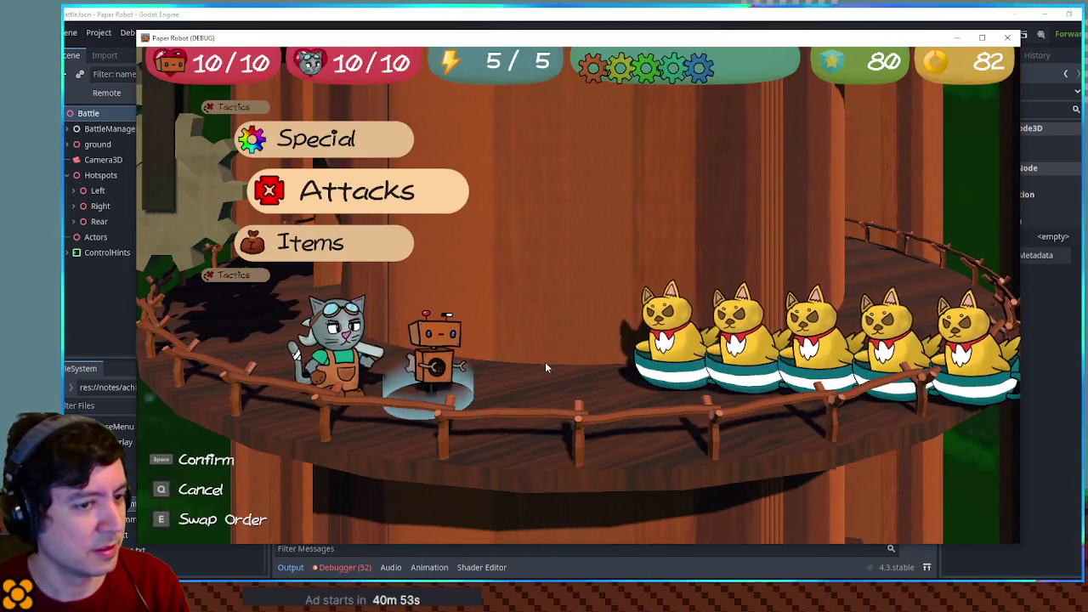
{"action": "key", "text": "grave"}
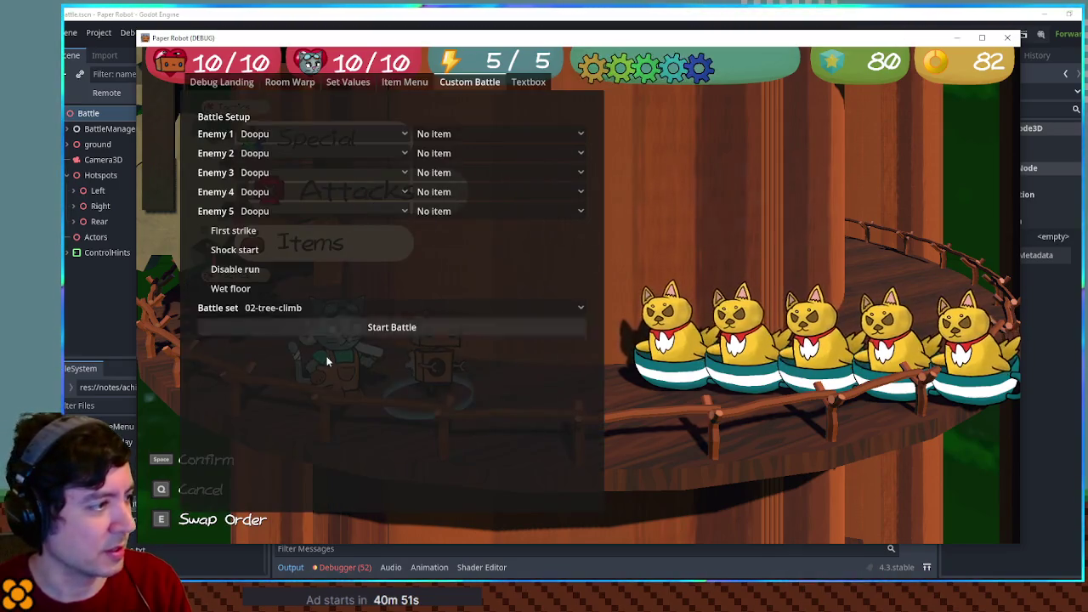
{"action": "left_click", "coordinate": [308, 309]}
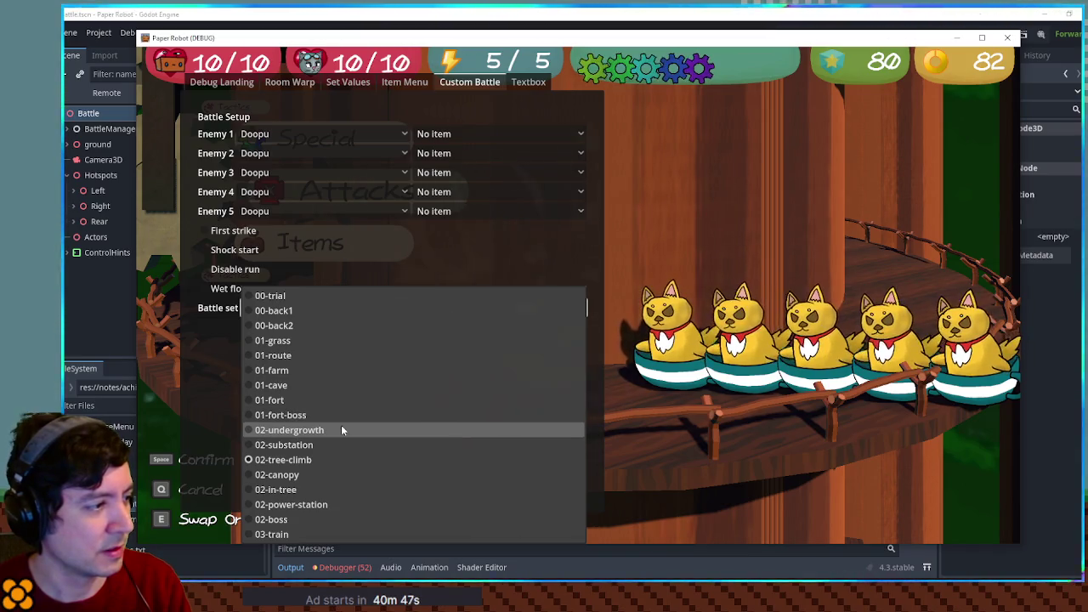
{"action": "left_click", "coordinate": [350, 360]}
{"action": "left_click", "coordinate": [389, 338]}
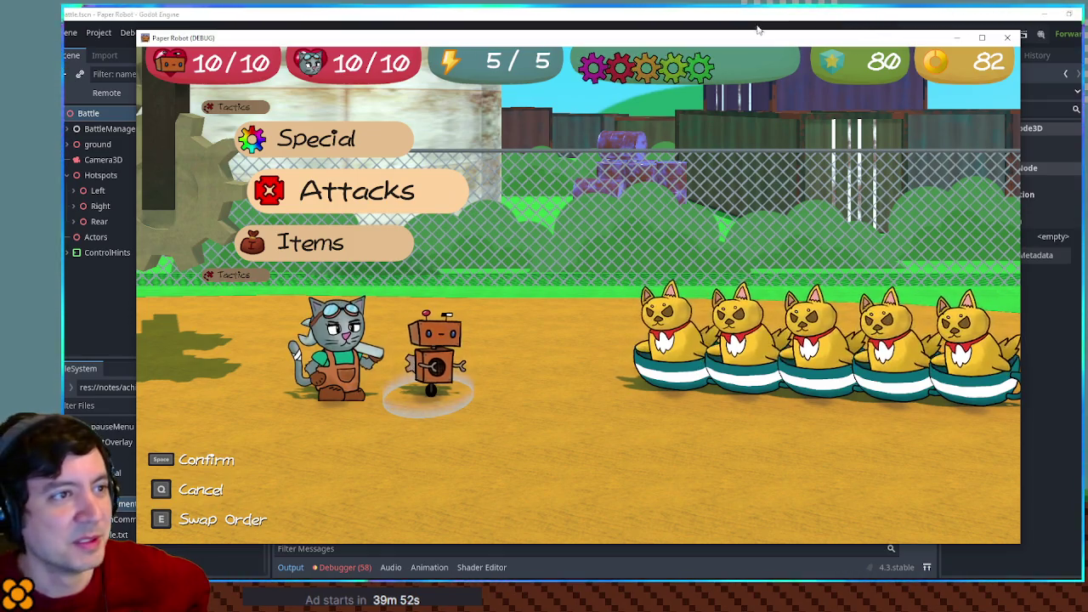
{"action": "left_click_drag", "start_coordinate": [762, 30], "coordinate": [763, 32]}
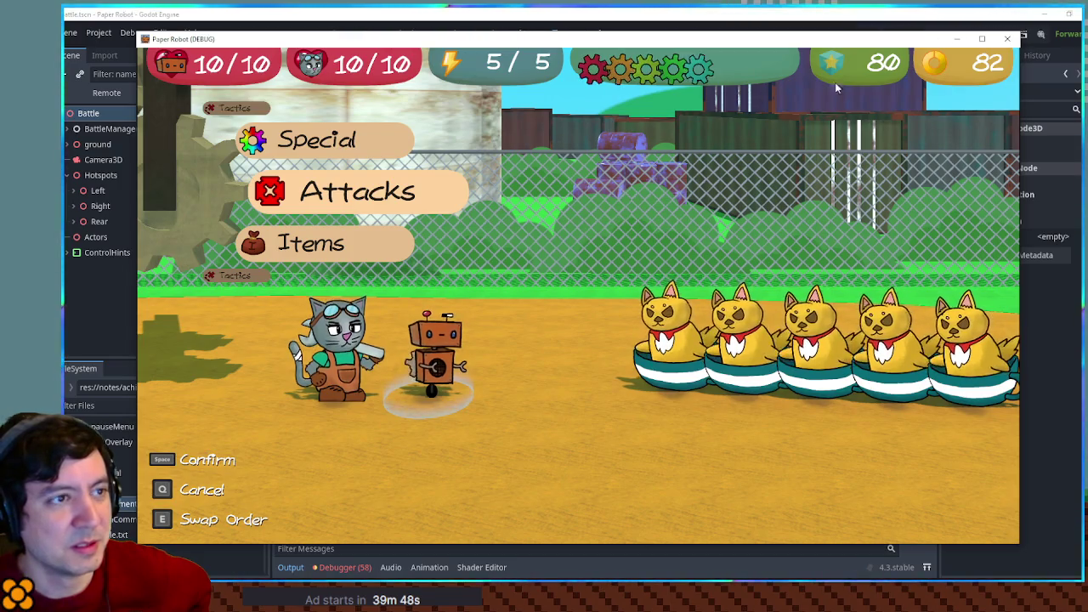
Step: Move the game window aside, resize the editor window and hide the Output panel
{"action": "mouse_move", "coordinate": [858, 44]}
{"action": "left_mouse_down"}
{"action": "mouse_move", "coordinate": [274, 58]}
{"action": "mouse_move", "coordinate": [308, 204]}
{"action": "left_mouse_up"}
{"action": "mouse_move", "coordinate": [574, 14]}
{"action": "left_mouse_down"}
{"action": "mouse_move", "coordinate": [389, 81]}
{"action": "mouse_move", "coordinate": [375, 72]}
{"action": "left_mouse_up"}
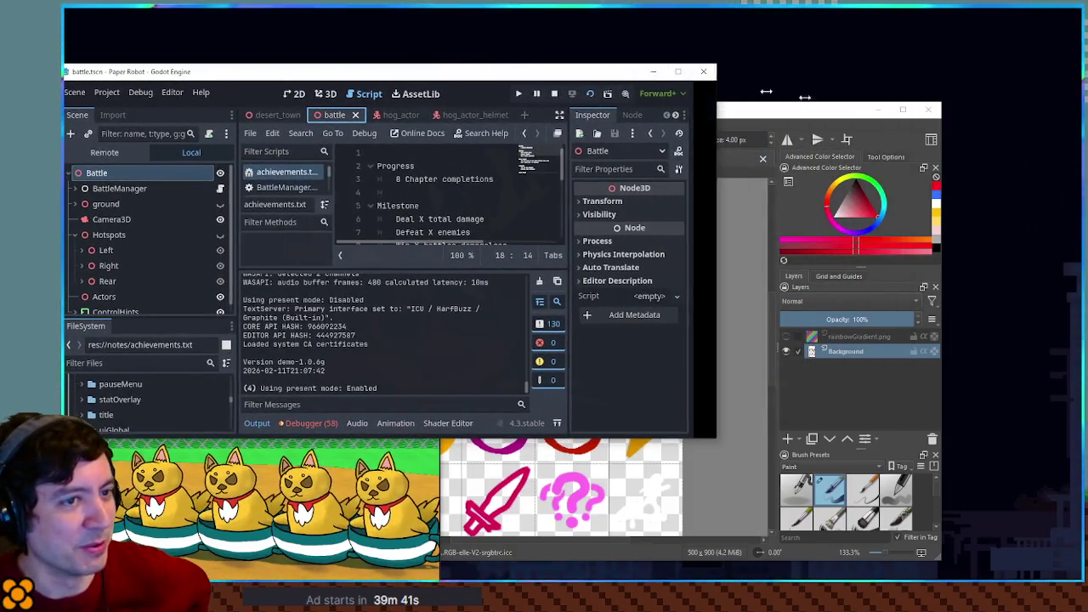
{"action": "left_click", "coordinate": [655, 71]}
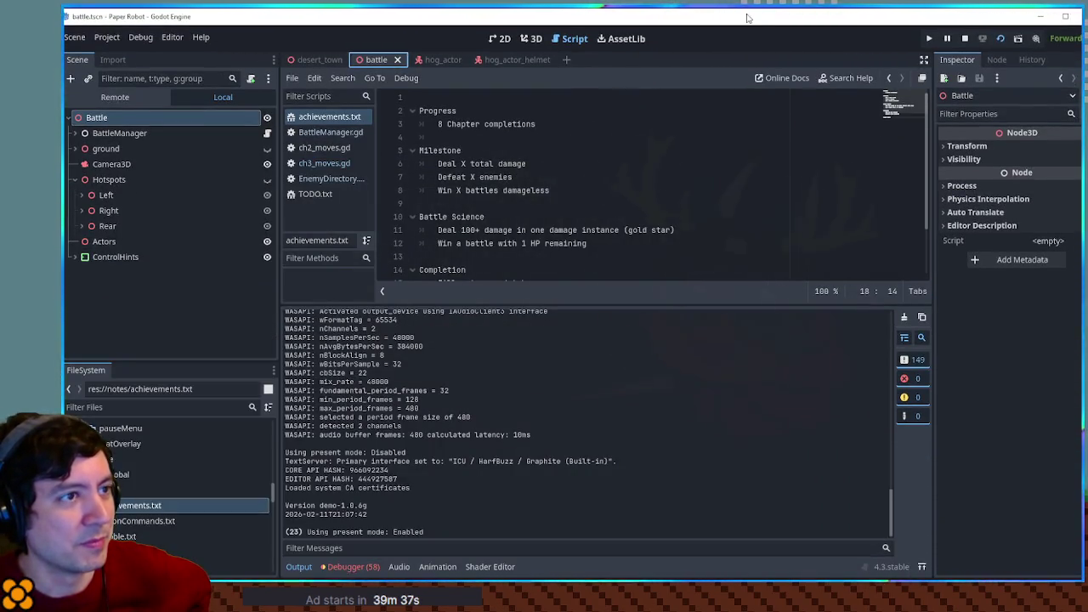
{"action": "double_click", "coordinate": [748, 17]}
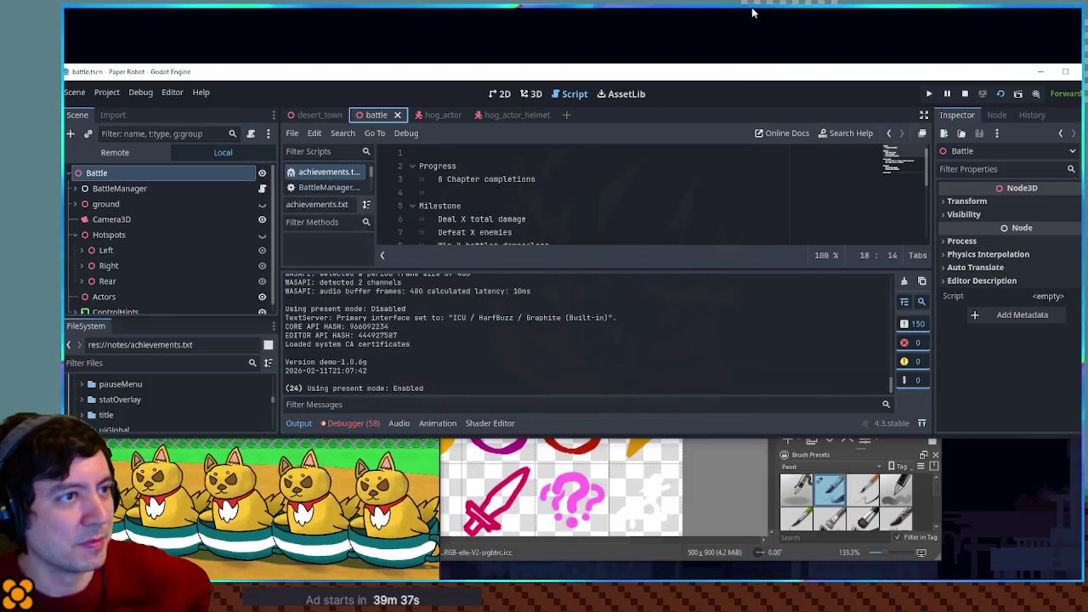
{"action": "left_click_drag", "start_coordinate": [734, 66], "coordinate": [748, 24]}
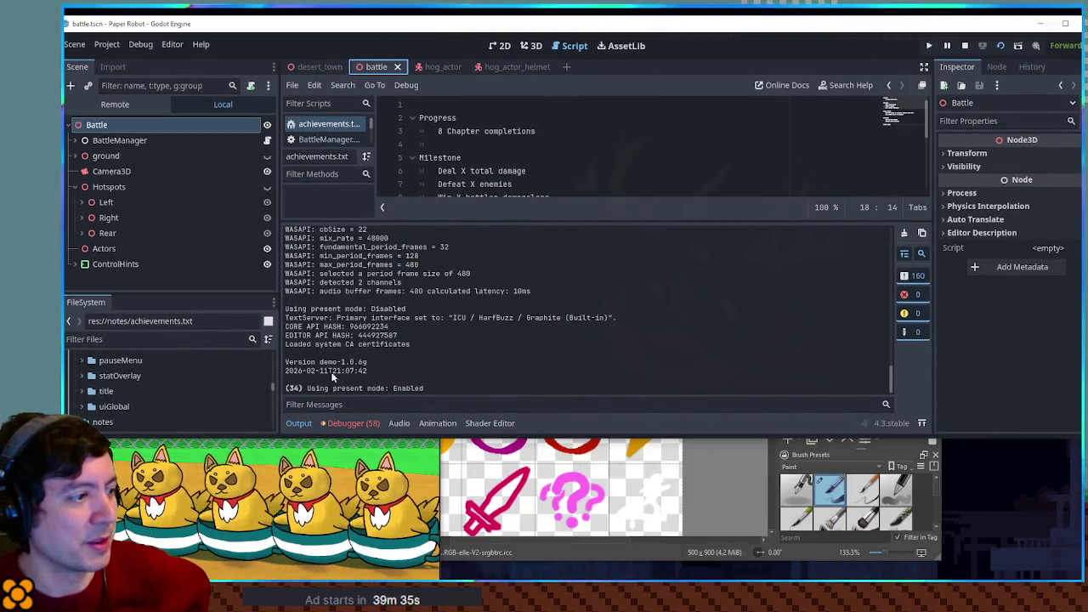
{"action": "left_click", "coordinate": [298, 425]}
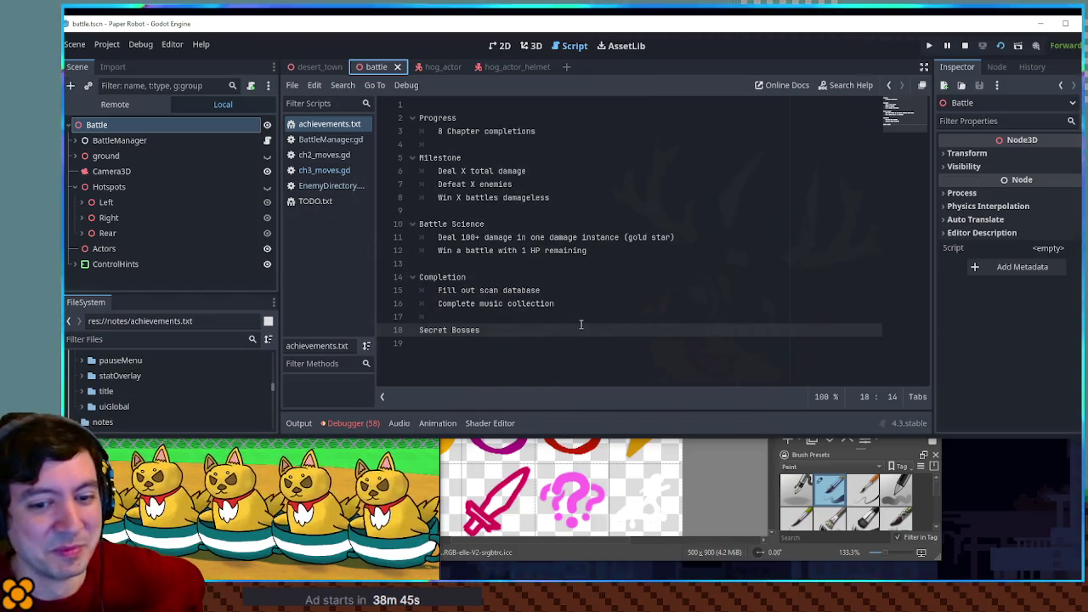
{"action": "left_click", "coordinate": [324, 202]}
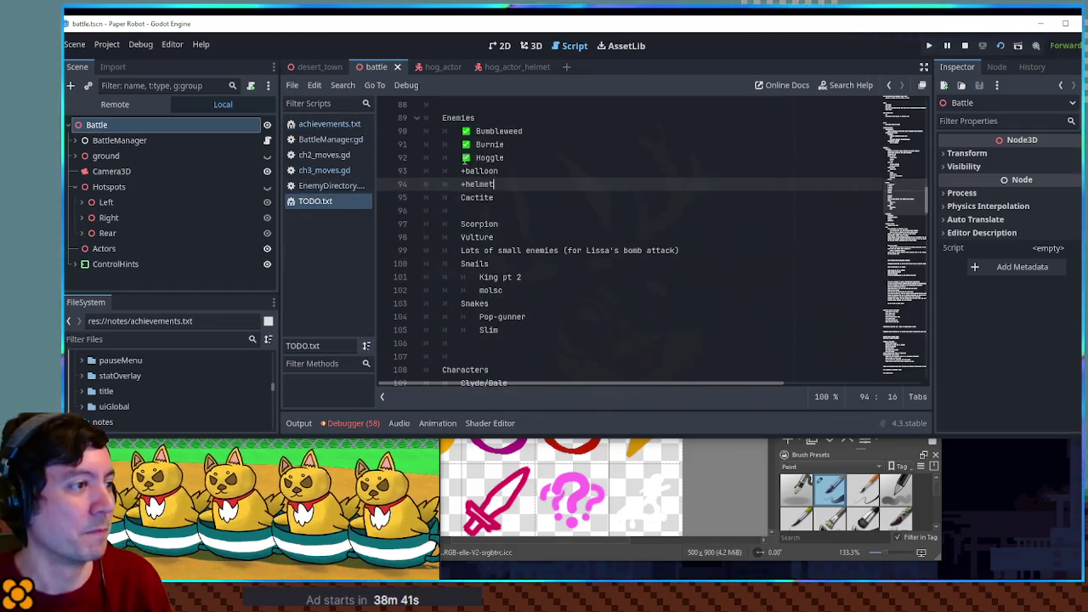
Step: Paste a check mark onto the helmet entry in the TODO.txt enemy list
{"action": "left_click", "coordinate": [476, 158]}
{"action": "left_click", "coordinate": [463, 184]}
{"action": "type", "text": "✅"}
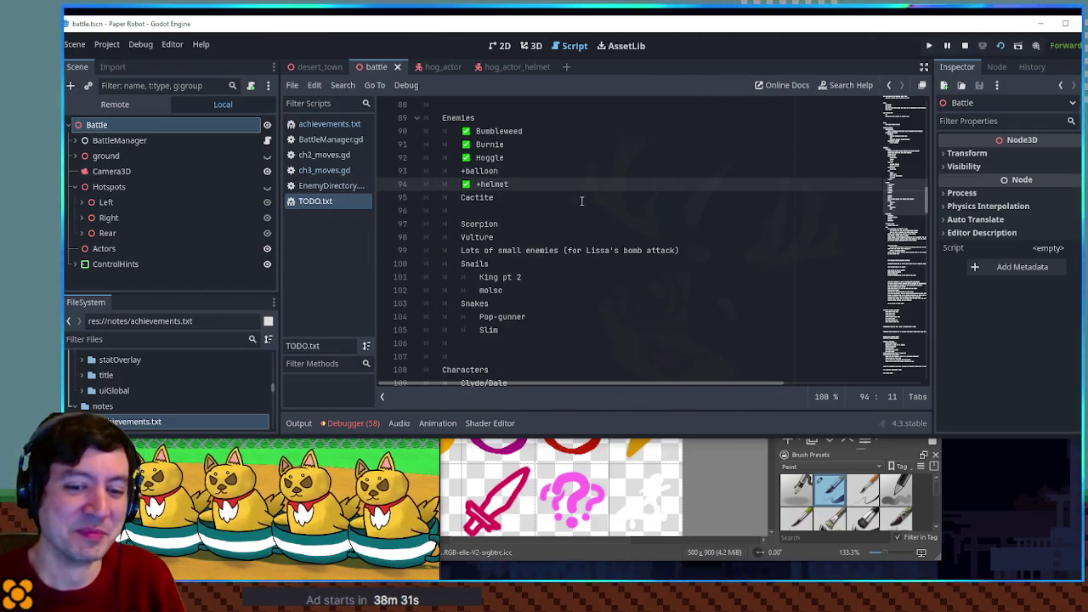
{"action": "scroll", "coordinate": [633, 235], "scroll_direction": "up", "scroll_amount": 1}
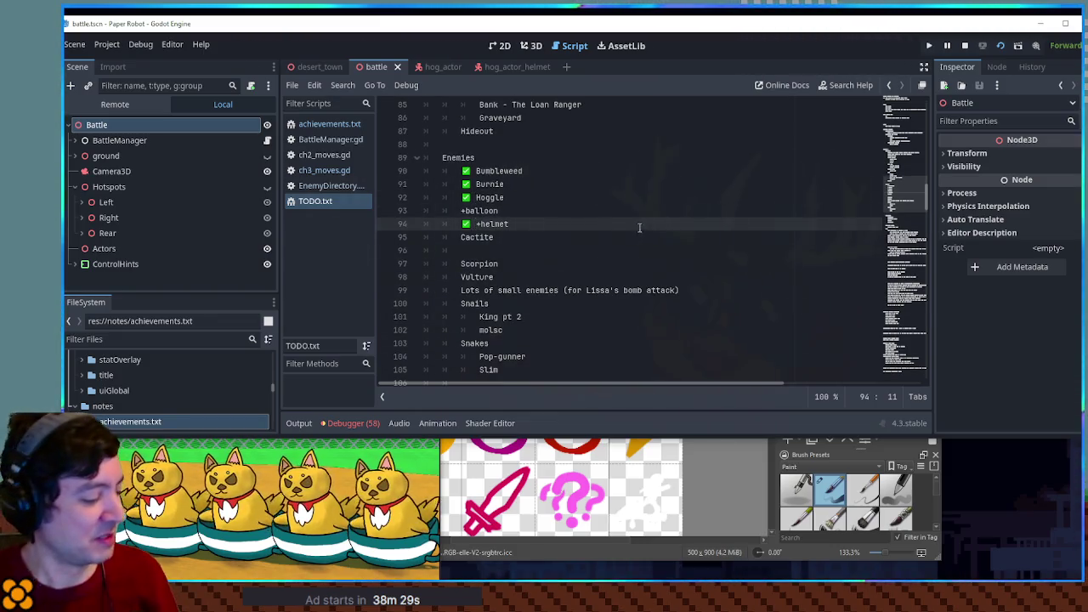
{"action": "scroll", "coordinate": [655, 237], "scroll_direction": "down", "scroll_amount": 1}
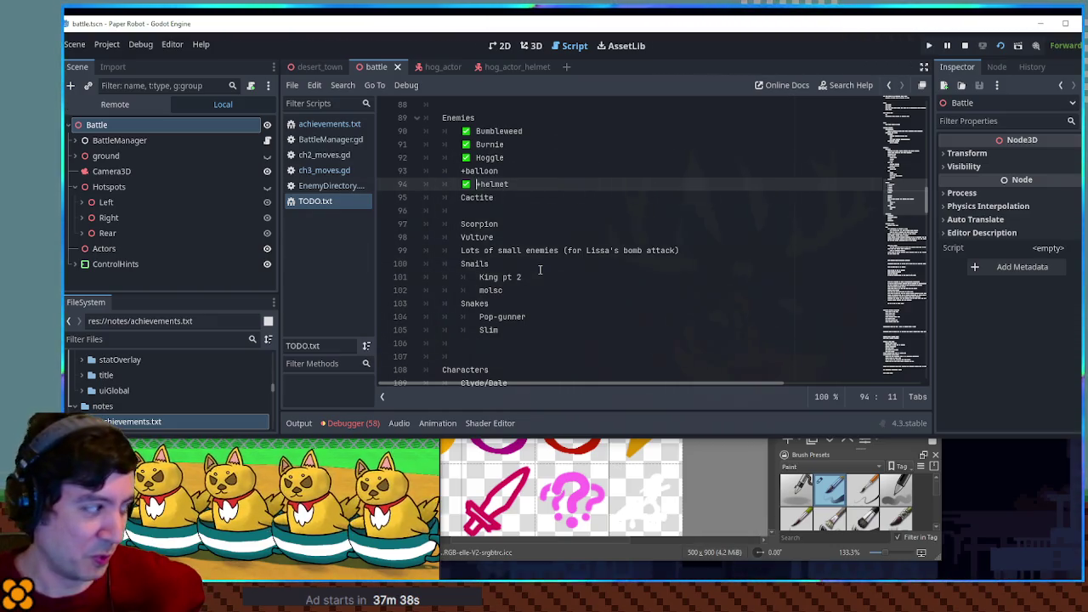
Step: Prefix 'helmet' with '+' on line 94, then run the battle scene with F6
{"action": "type", "text": "+"}
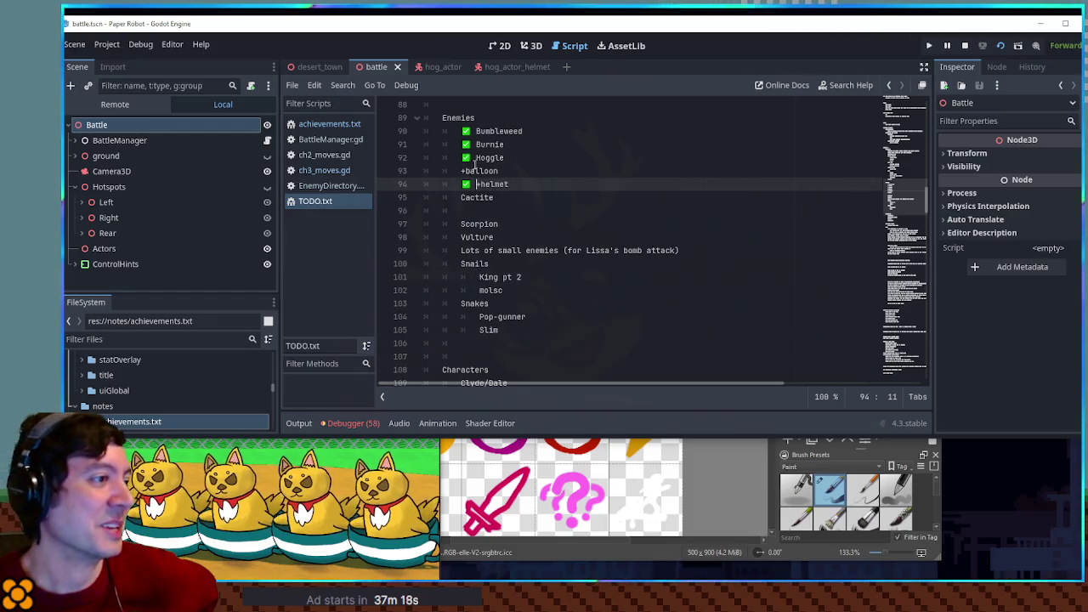
{"action": "left_click", "coordinate": [462, 171]}
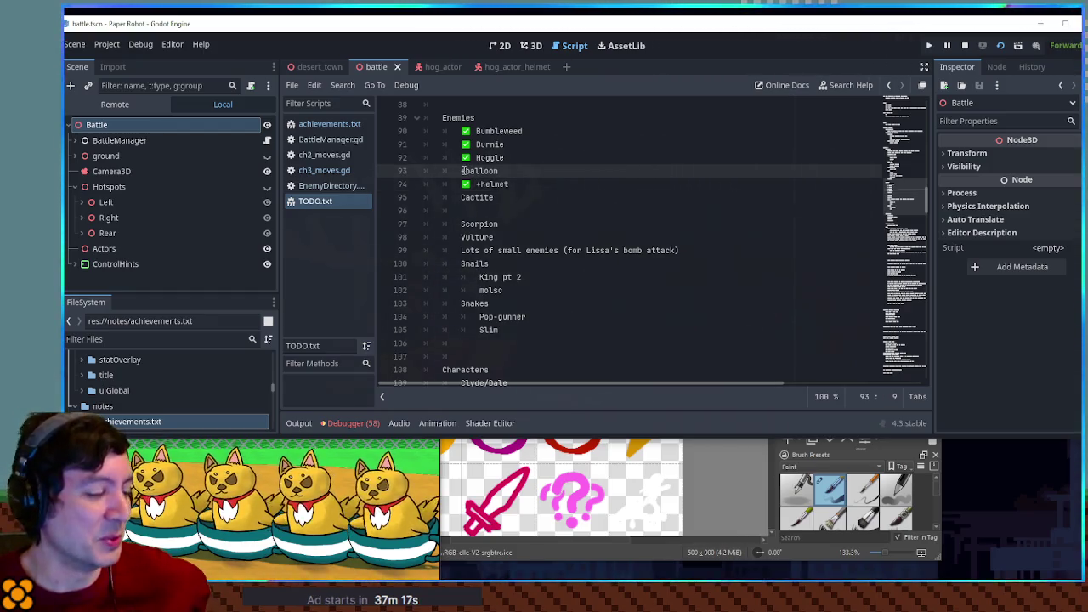
{"action": "key", "text": "F6"}
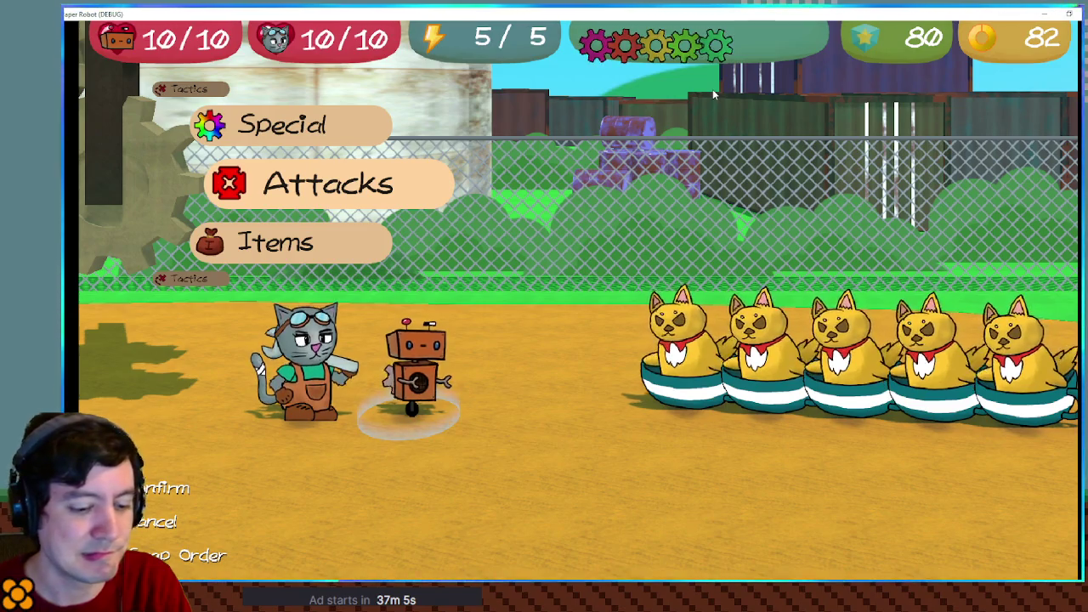
Step: In the F1 debug Custom Battle setup, set Enemy 5, 4, 3 and 2 to None
{"action": "key", "text": "F1"}
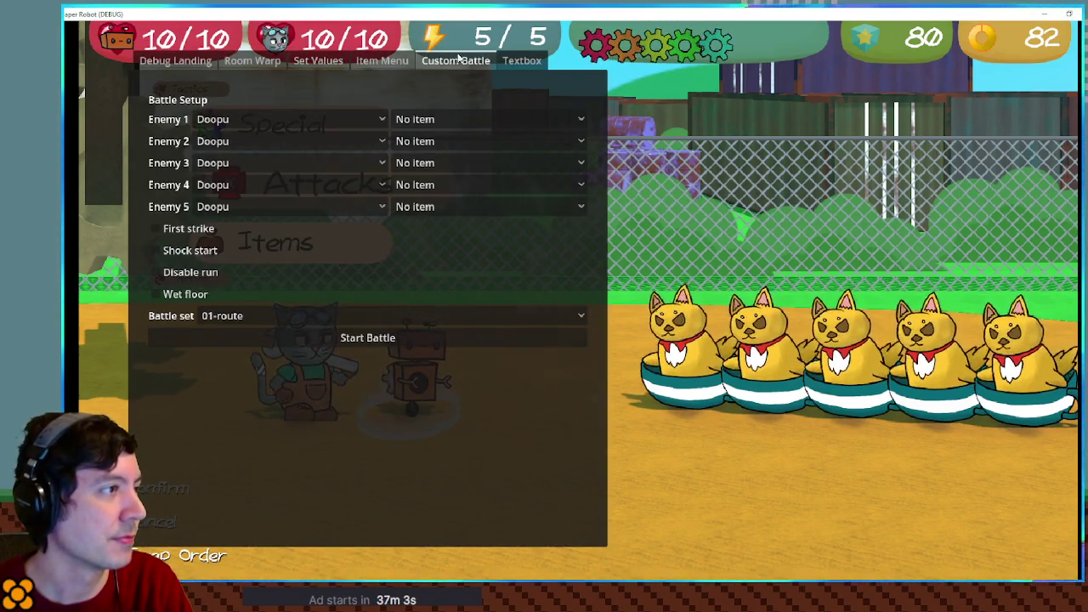
{"action": "left_click", "coordinate": [286, 207]}
{"action": "left_click", "coordinate": [297, 34]}
{"action": "left_click", "coordinate": [302, 189]}
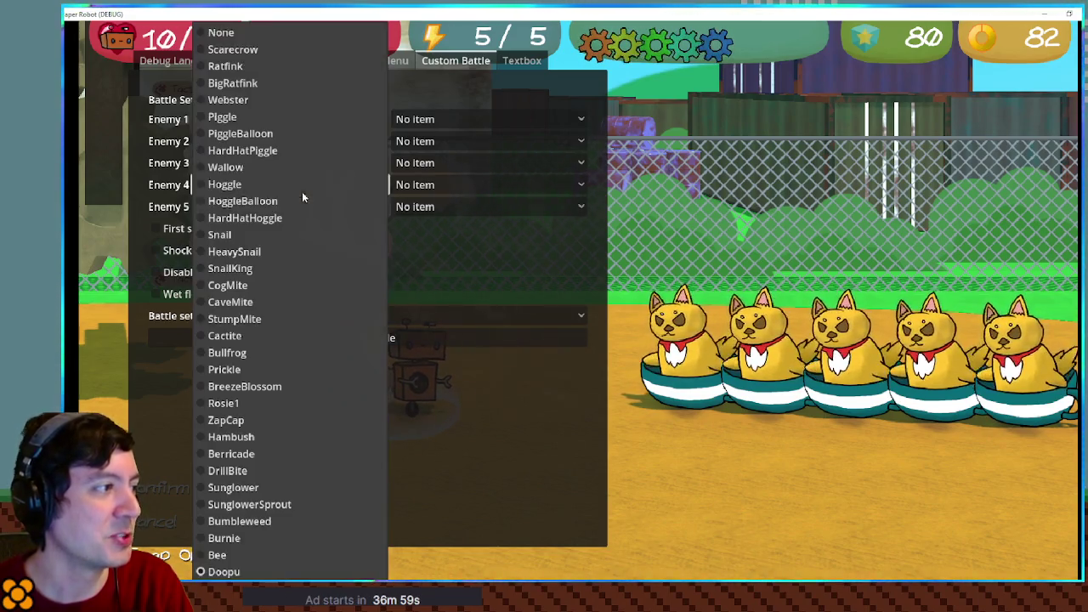
{"action": "left_click", "coordinate": [324, 27]}
{"action": "left_click", "coordinate": [289, 162]}
{"action": "left_click", "coordinate": [305, 33]}
{"action": "left_click", "coordinate": [281, 141]}
{"action": "left_click", "coordinate": [287, 34]}
Step: Set Enemy 1 to HoggleBalloon and start the custom battle
{"action": "left_click", "coordinate": [260, 119]}
{"action": "left_click", "coordinate": [264, 200]}
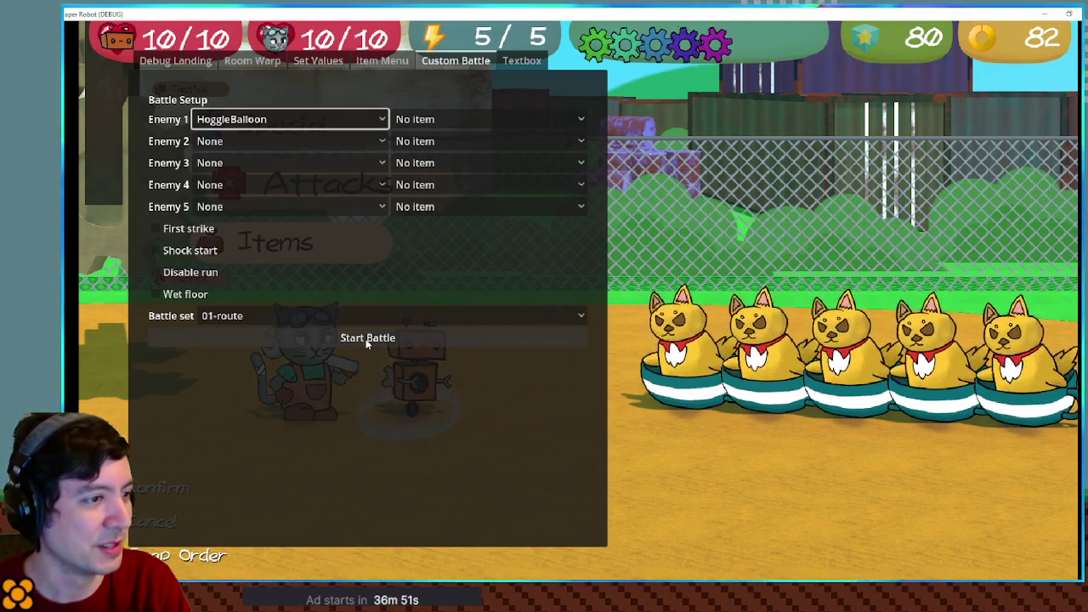
{"action": "key", "text": "Escape"}
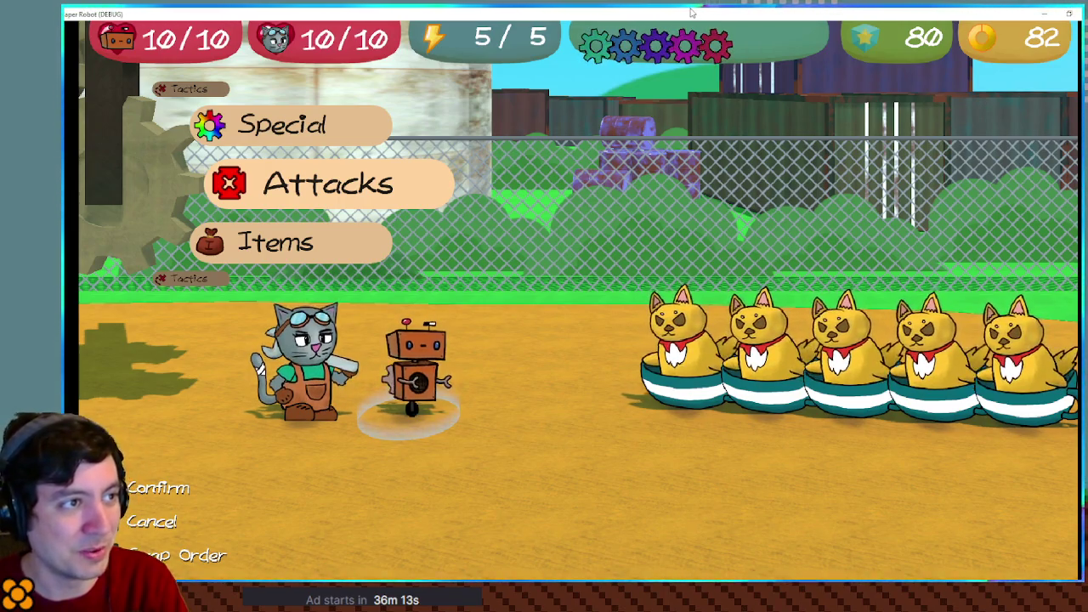
{"action": "key", "text": "F1"}
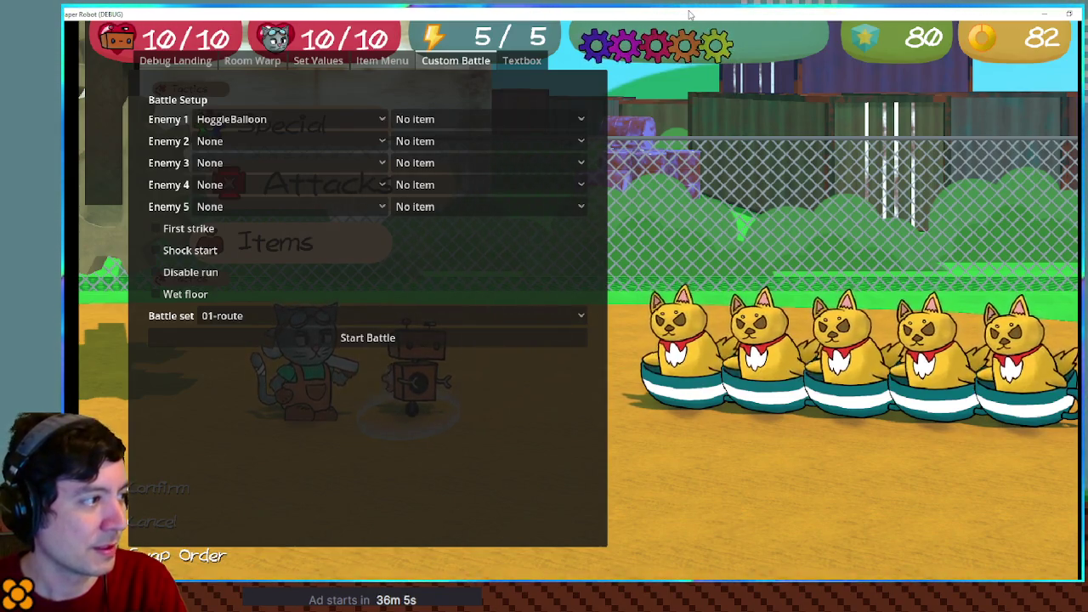
{"action": "key", "text": "Escape"}
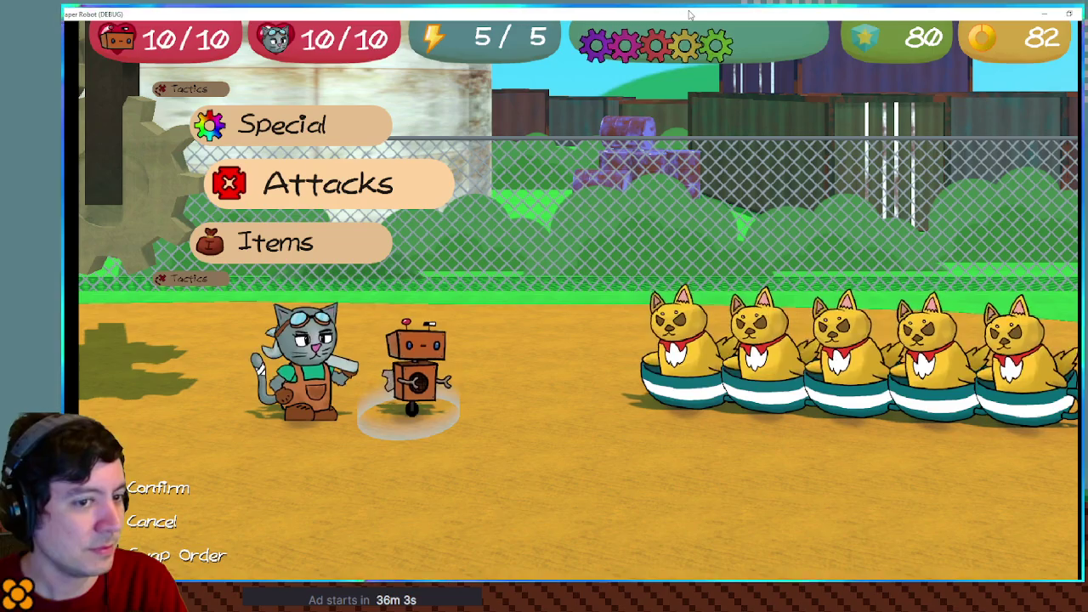
{"action": "key", "text": "grave"}
{"action": "left_click", "coordinate": [350, 343]}
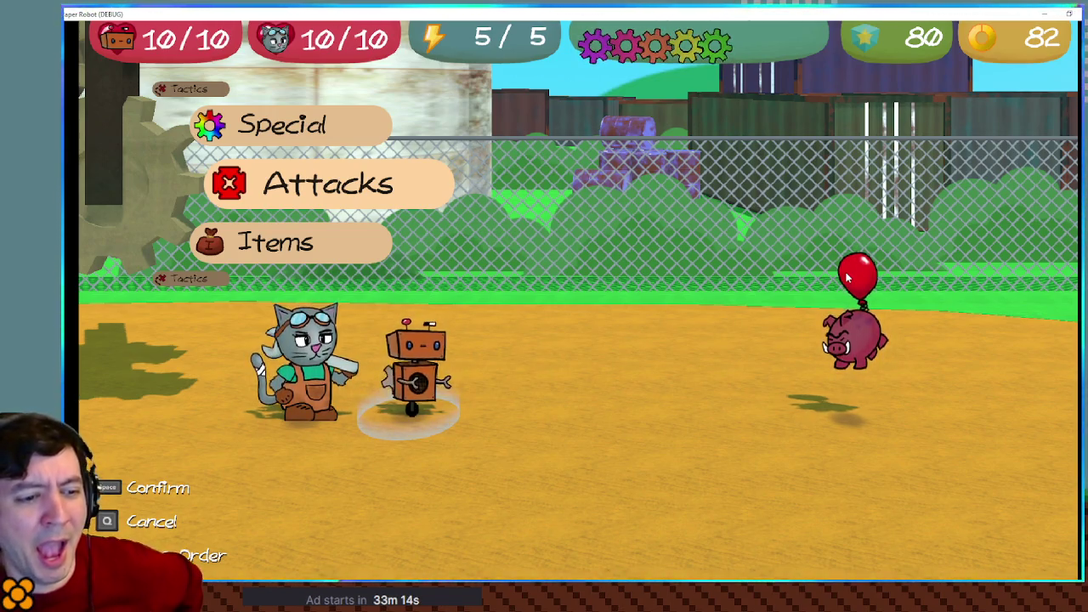
Step: Switch from the game back to the Godot editor showing TODO.txt
{"action": "key", "text": "alt+Tab"}
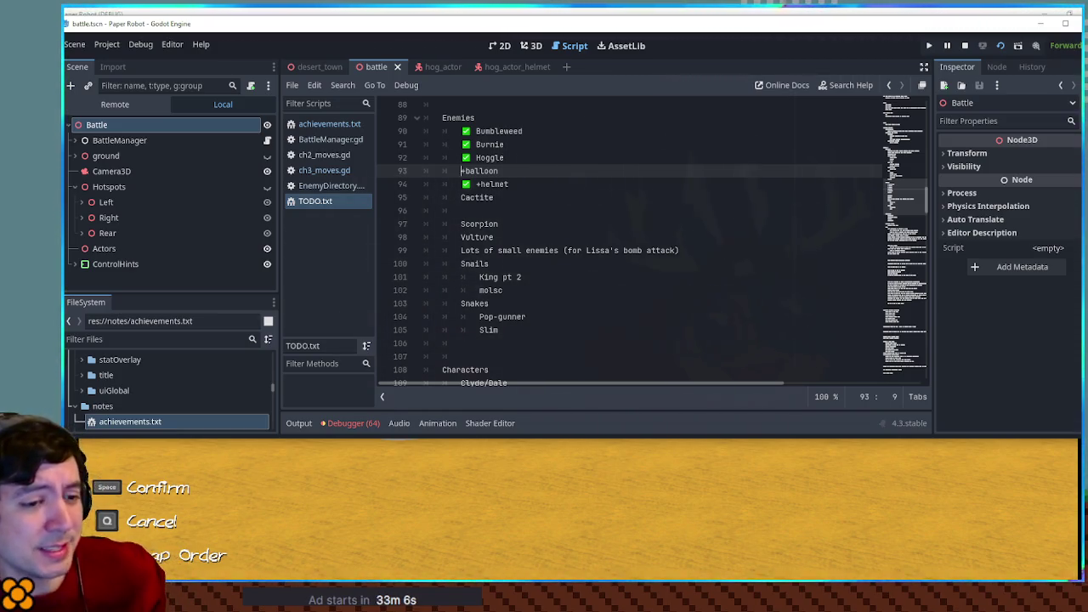
Step: Go back to the HoggleBalloon battle in the game window after checking TODO.txt
{"action": "key", "text": "alt+Tab"}
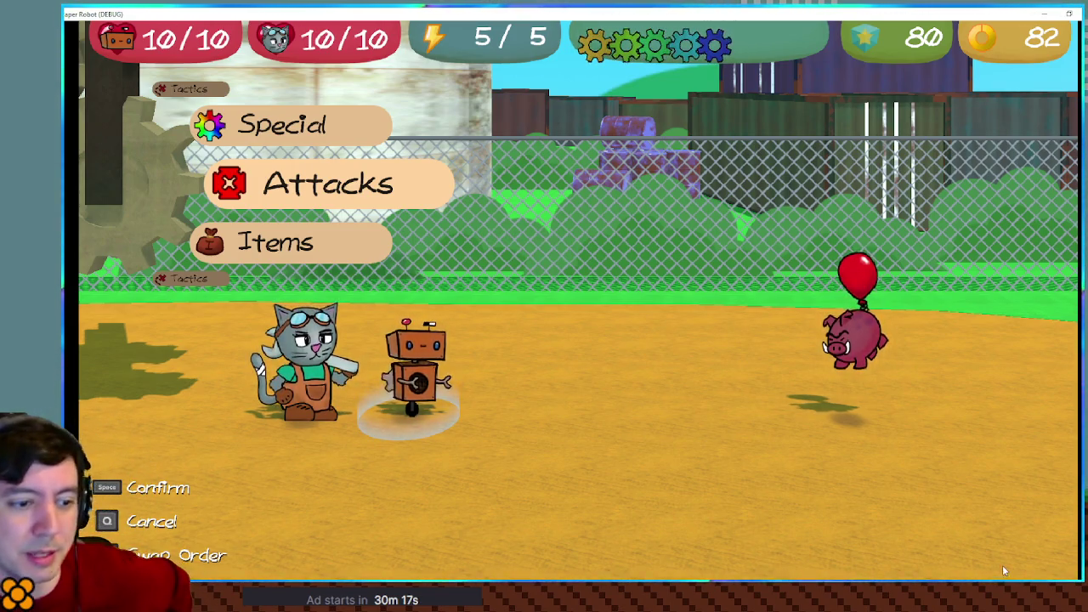
{"action": "key", "text": "alt+Tab"}
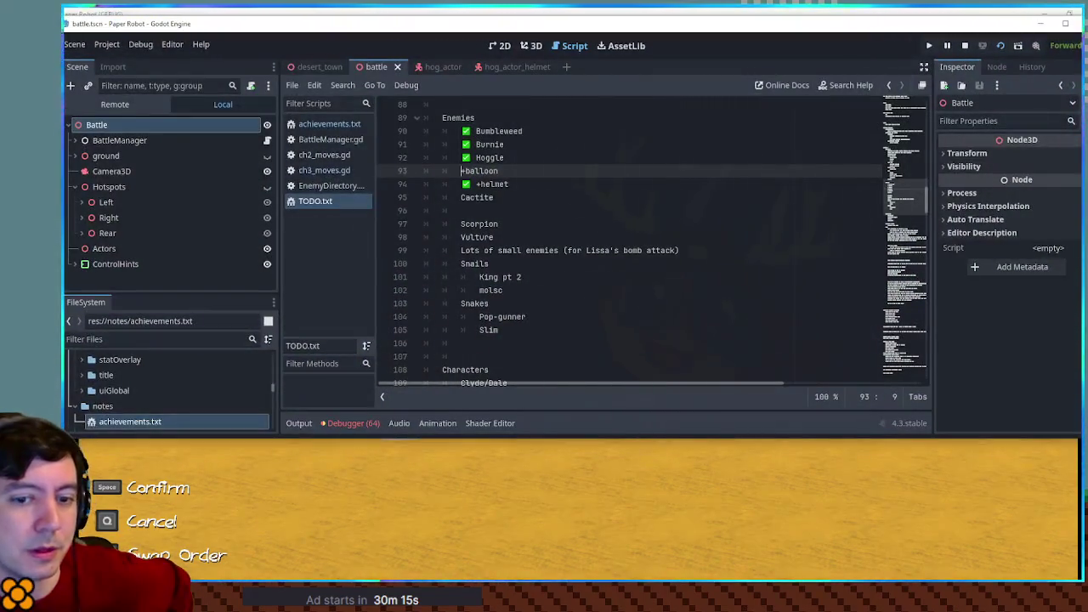
{"action": "left_click", "coordinate": [910, 578]}
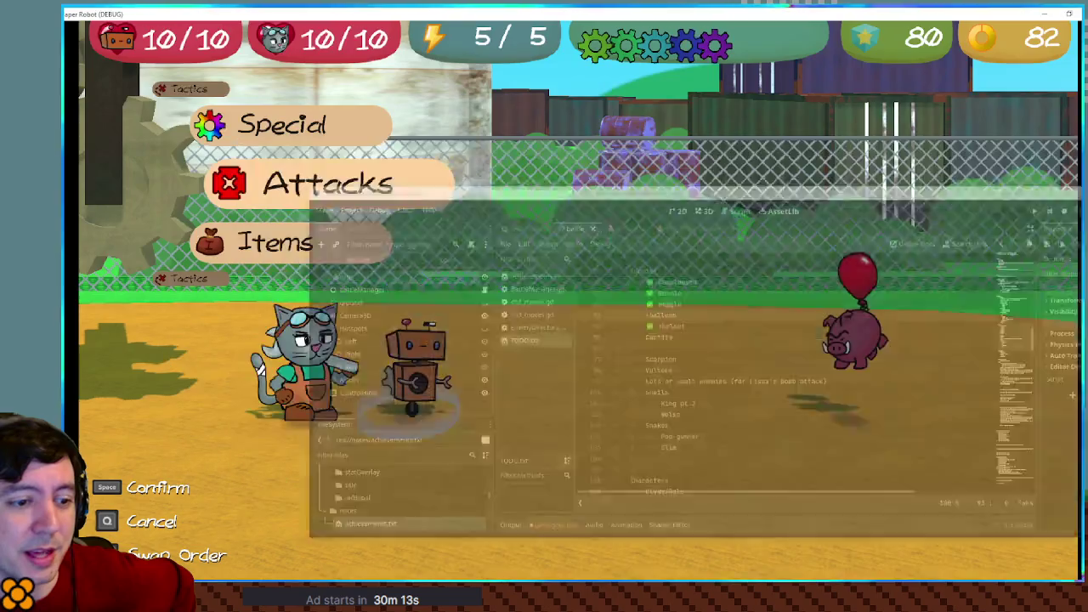